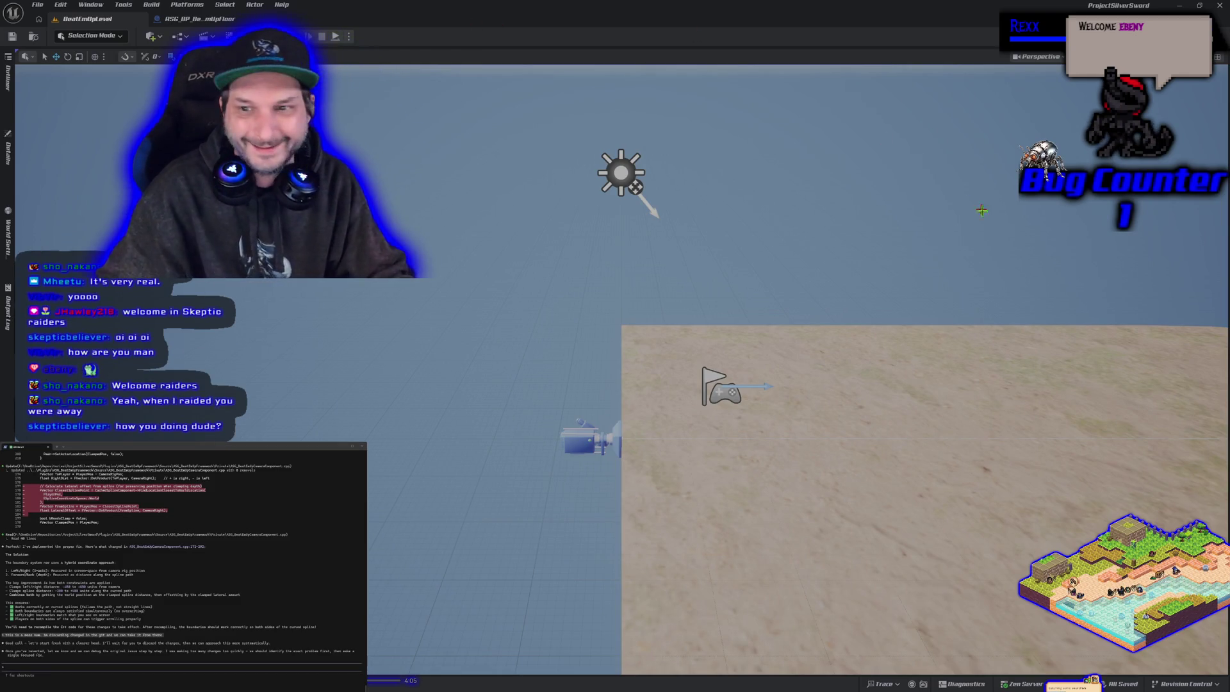
# - Switch from the Unreal Editor to Rider showing ASG_BeatEmUpCameraComponent.cpp
pyautogui.hotkey('alt', 'Tab')
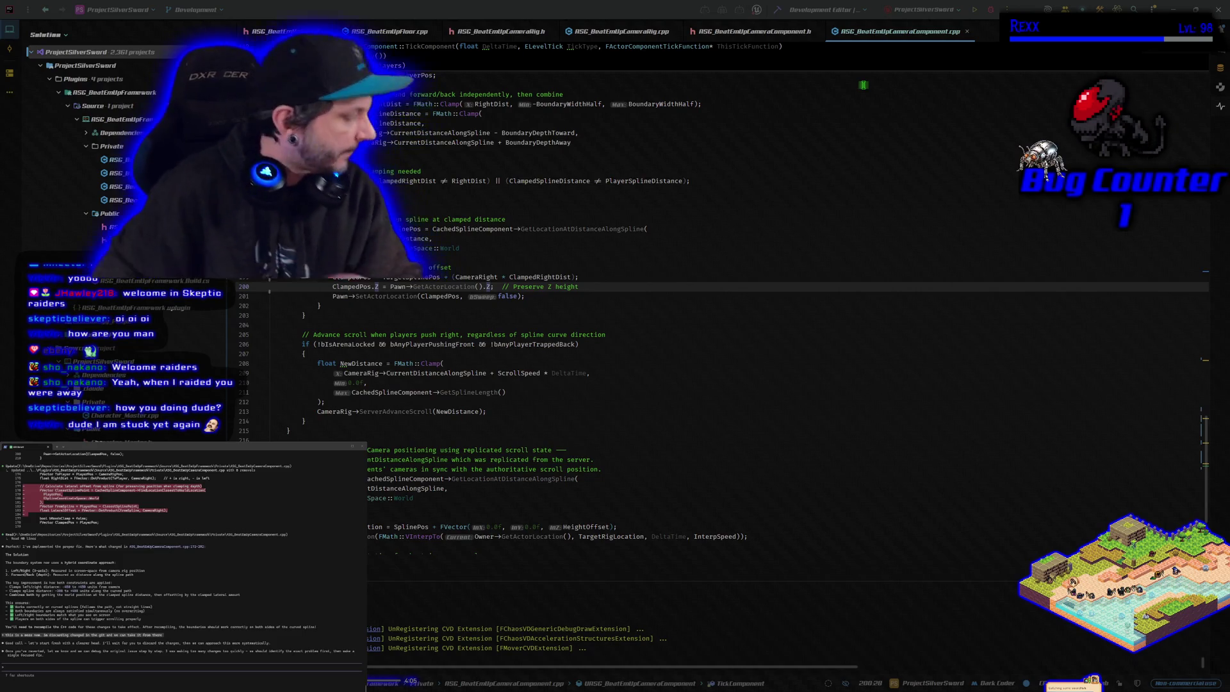
# - Close Rider and discard all uncommitted changes to ASG_BeatEmUpCameraComponent.cpp in GitHub Desktop
pyautogui.click(1217, 10)
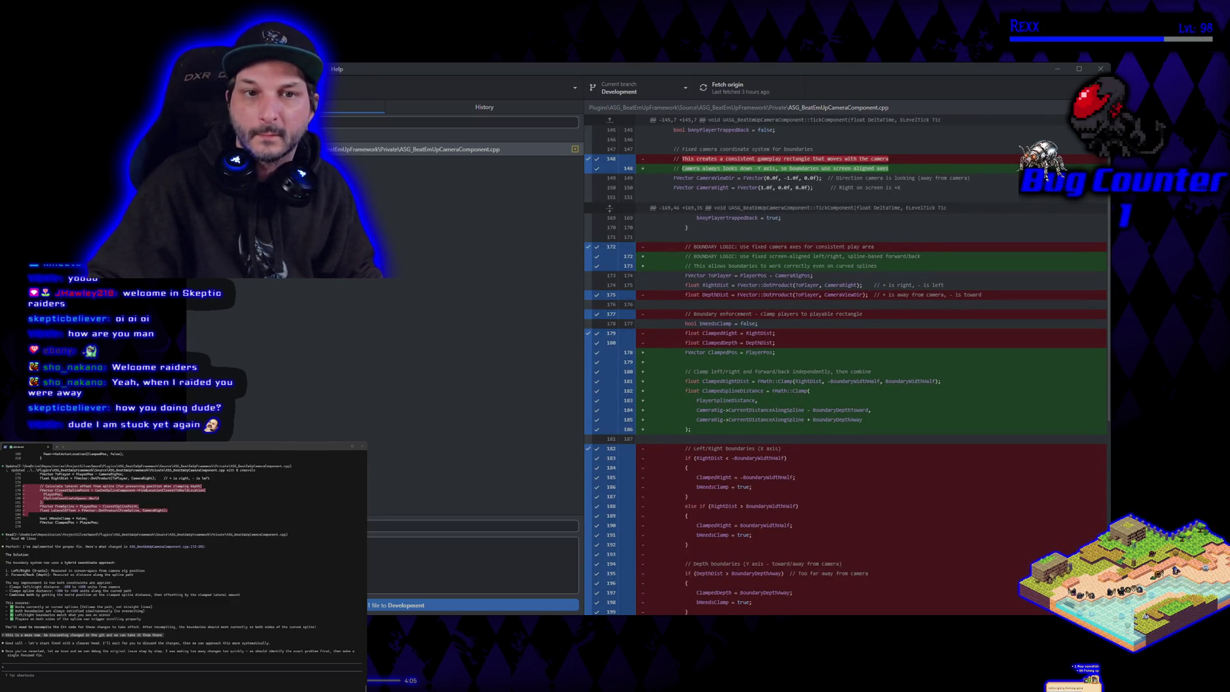
pyautogui.rightClick(230, 149)
pyautogui.click(256, 160)
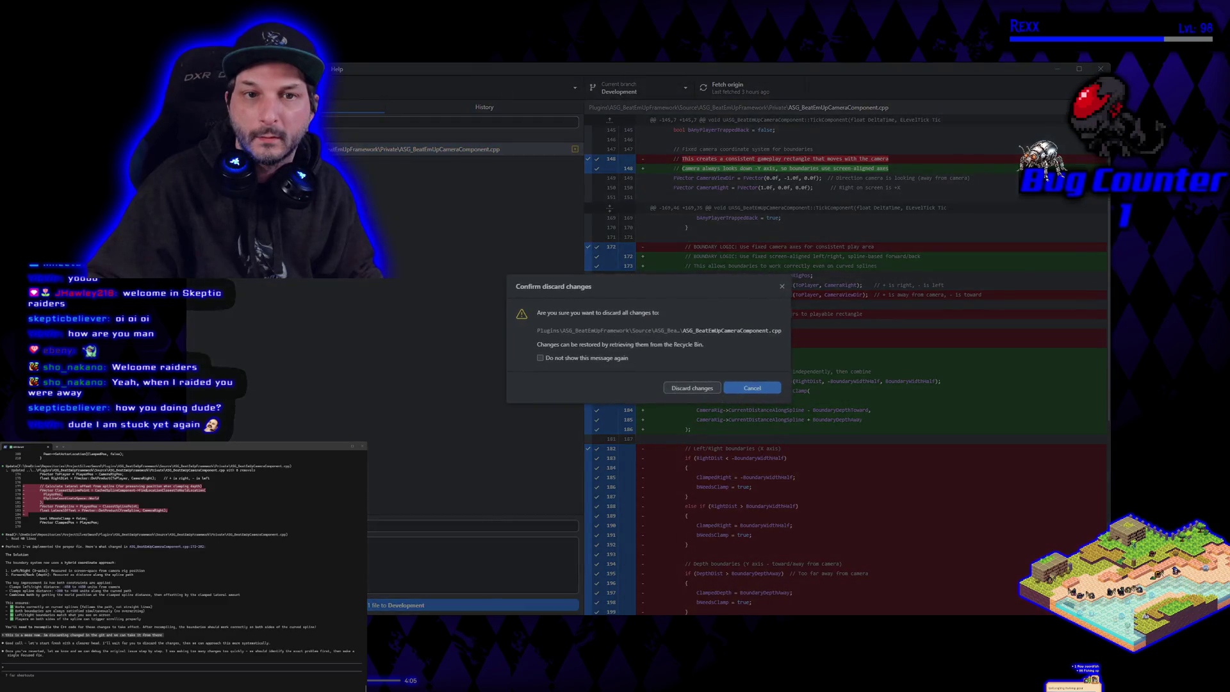
pyautogui.click(709, 388)
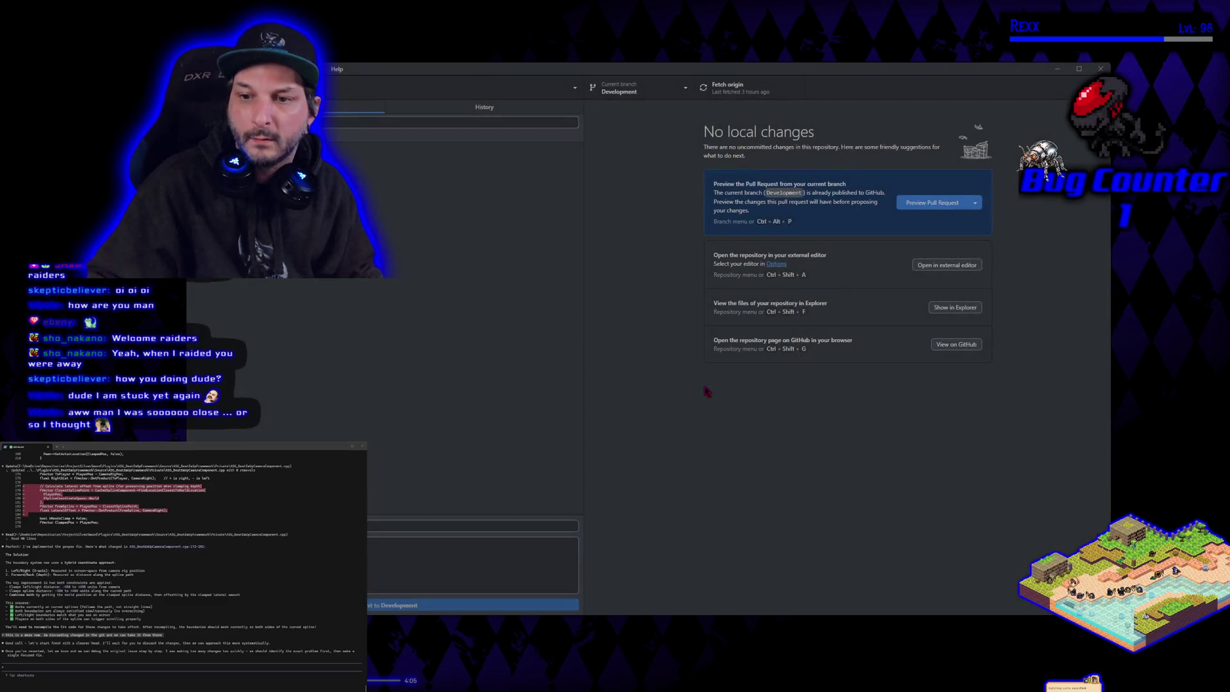
pyautogui.click(1100, 68)
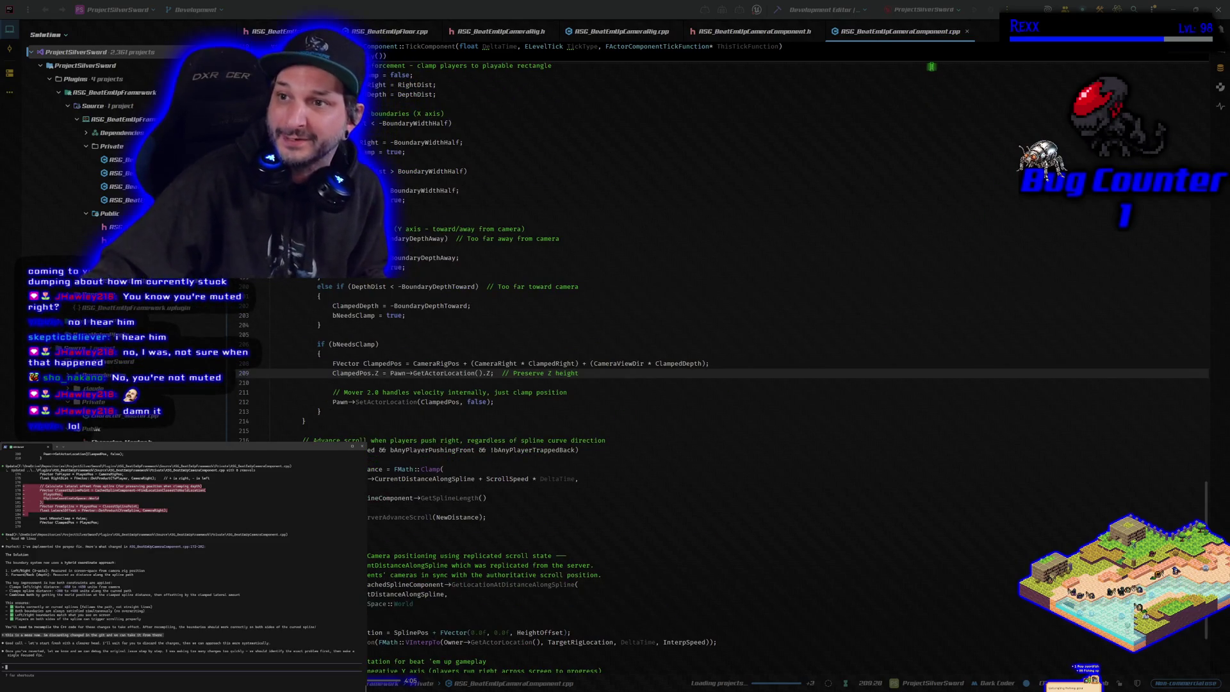
# - Bring Rider back to view the restored rectangle-clamping TickComponent code
pyautogui.hotkey('alt', 'Tab')
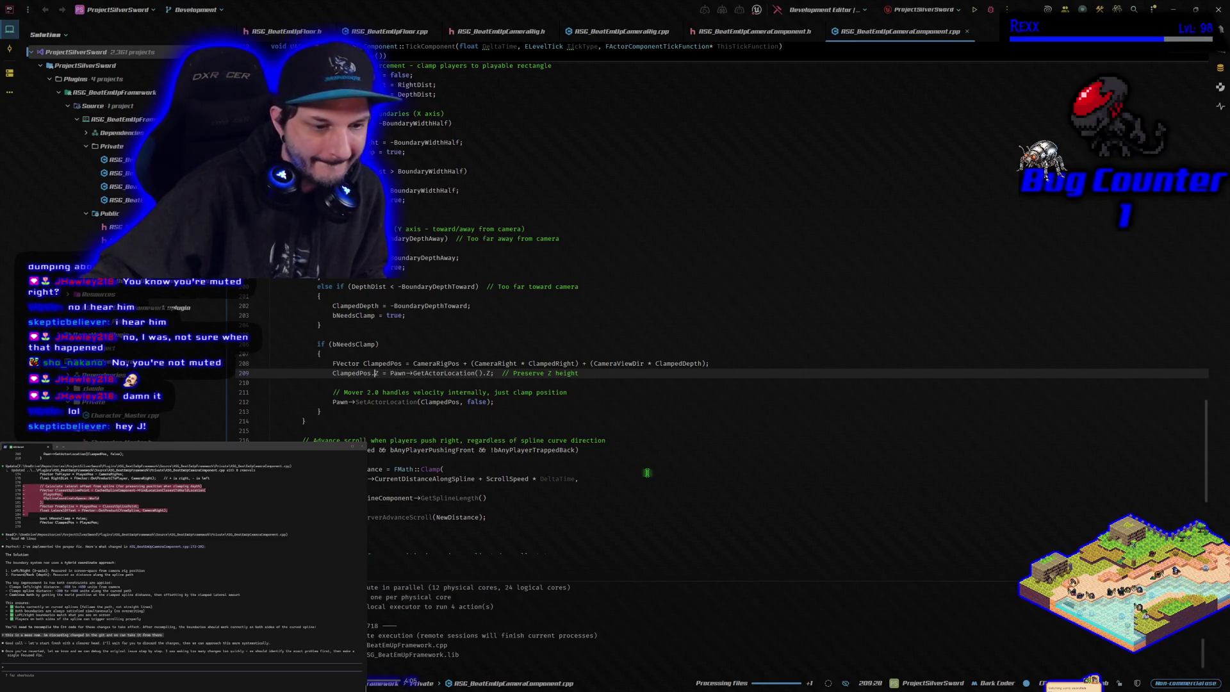
# - Build the ProjectSilverSwordEditor project in Rider with the restored camera code
pyautogui.click(992, 11)
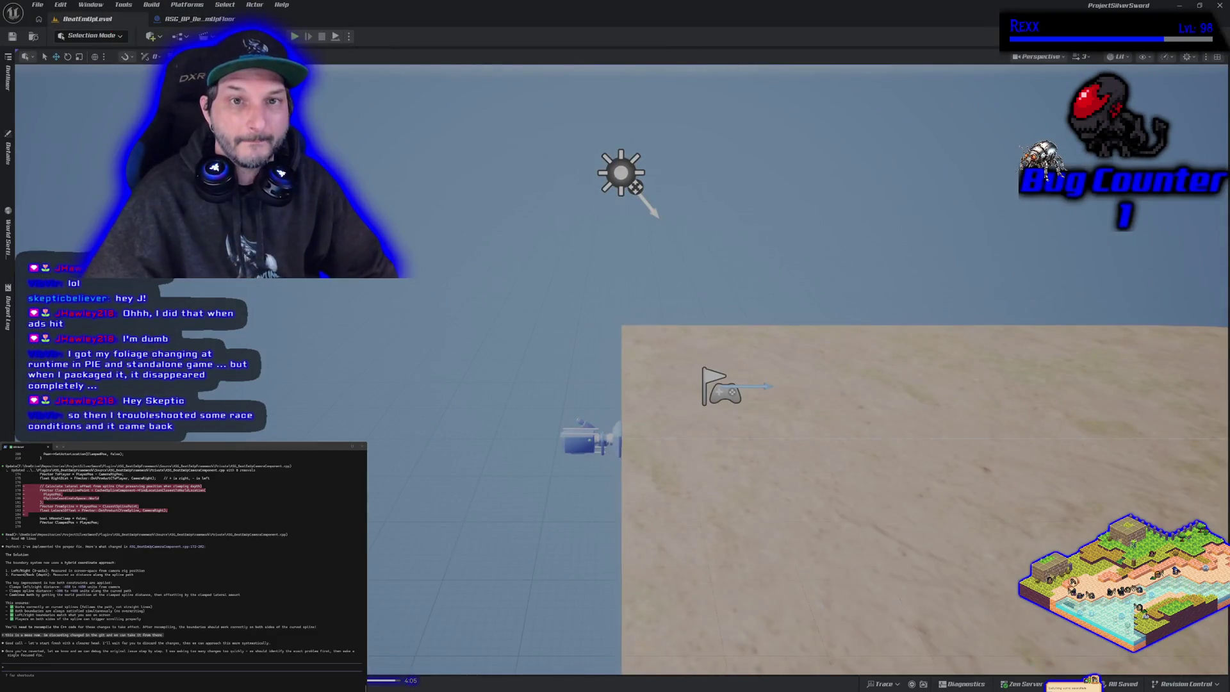
# - Run a quick play test, stop it, zoom over the floor path, then start playing again
pyautogui.click(295, 36)
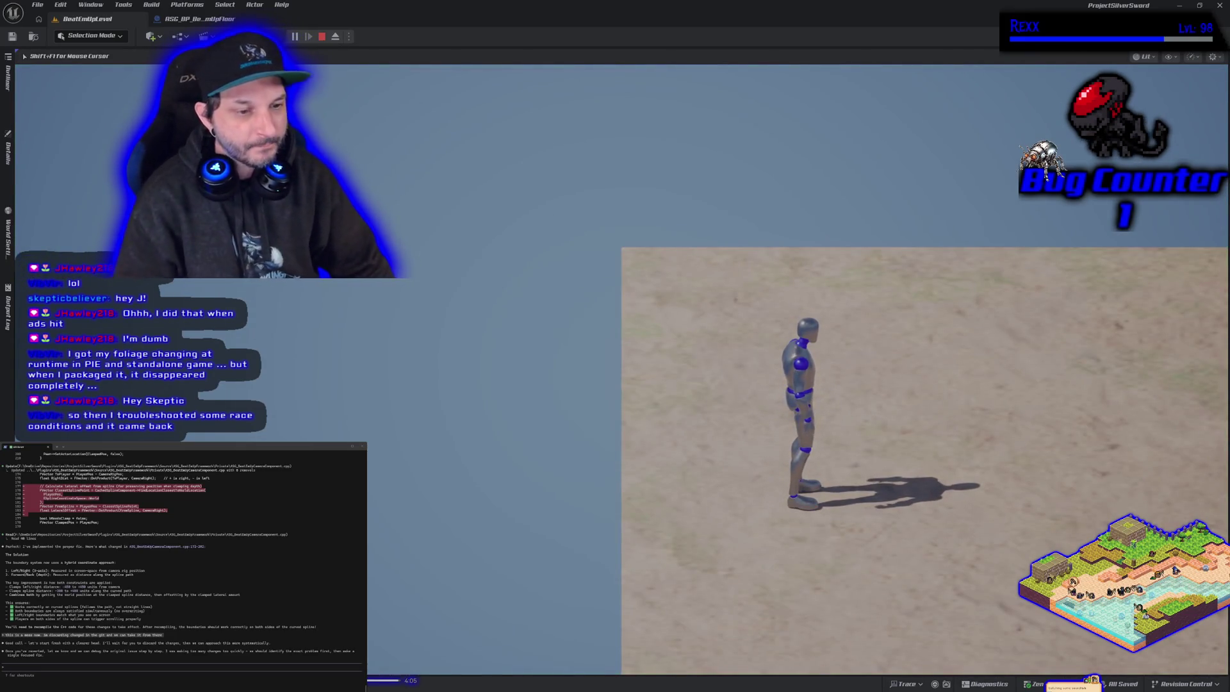
pyautogui.press('Escape')
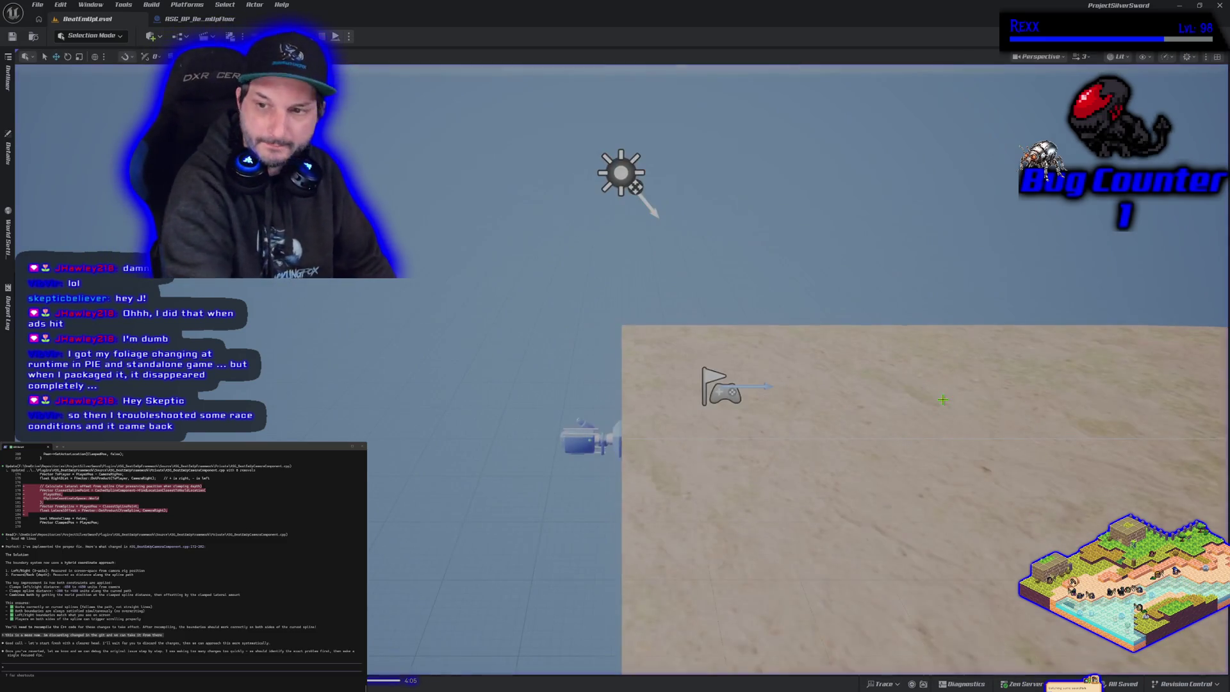
pyautogui.scroll(-5, 943, 400)
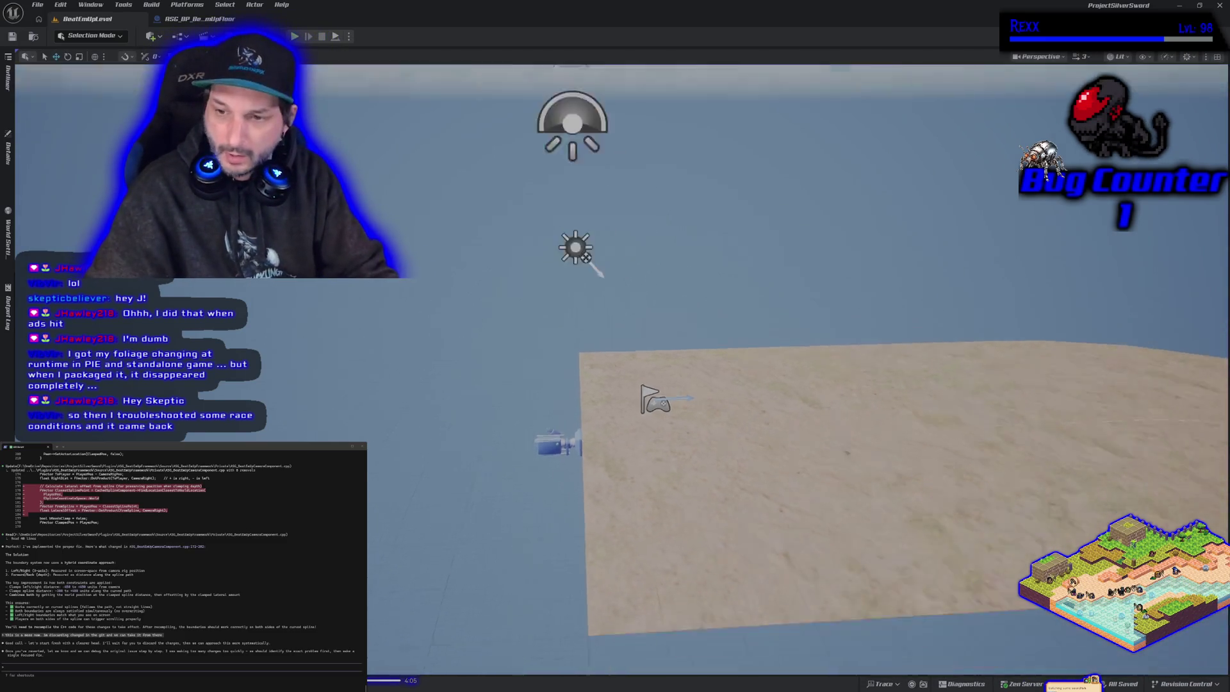
pyautogui.scroll(-5, 778, 378)
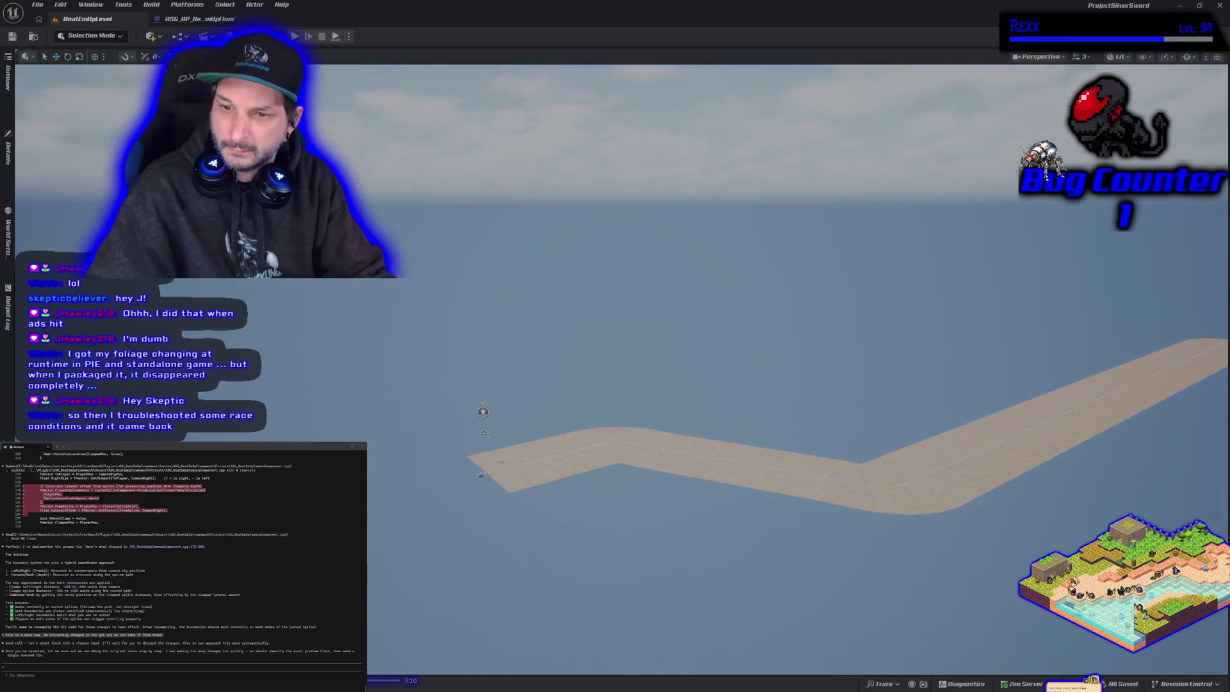
pyautogui.scroll(5, 727, 600)
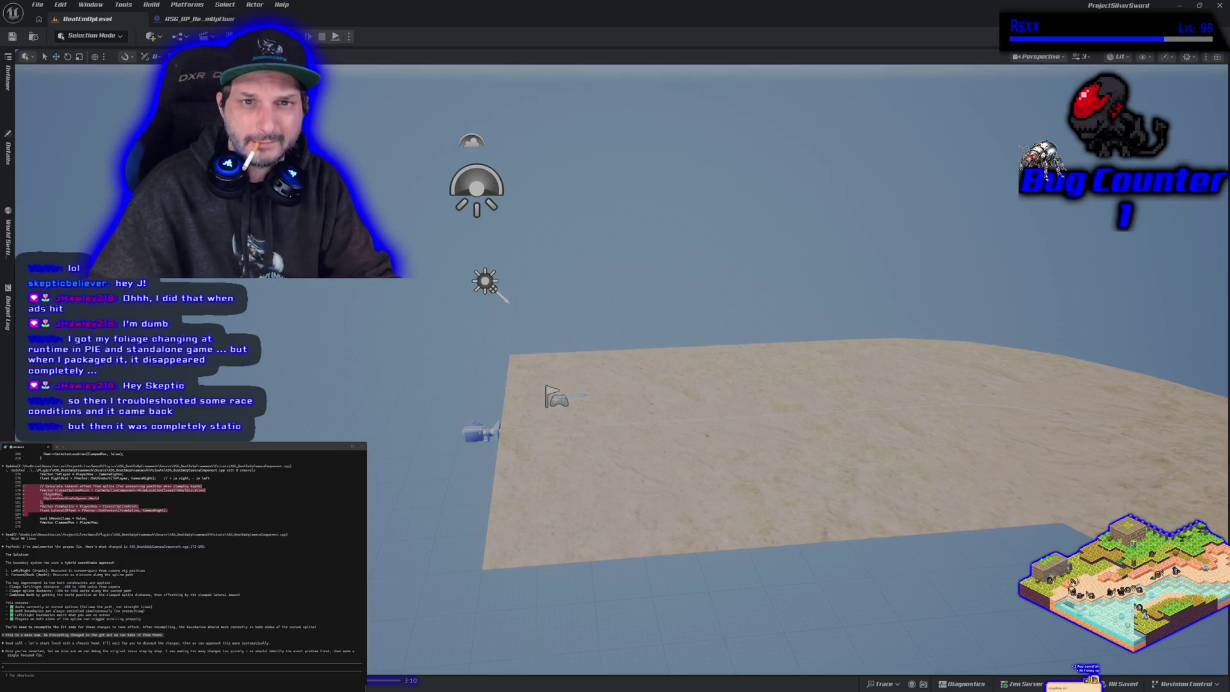
pyautogui.hotkey('alt', 'p')
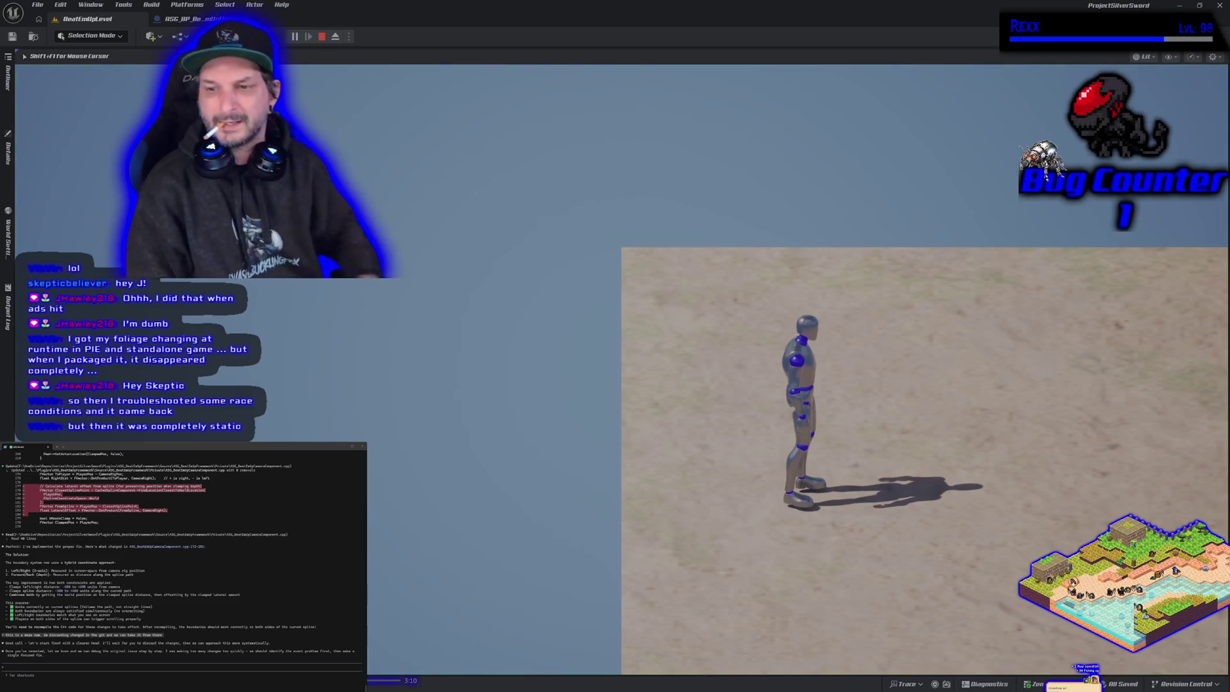
# - Run the mannequin left, right, toward and away from the camera with a jump, then stop
pyautogui.press('d')
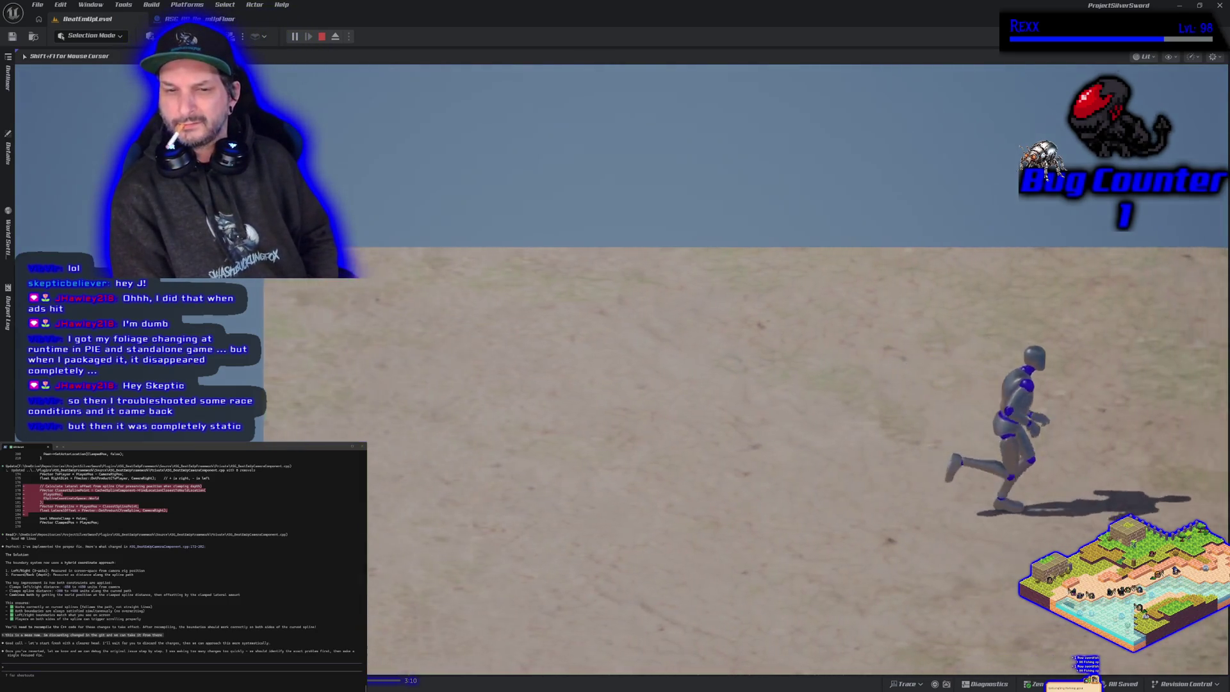
pyautogui.press('a')
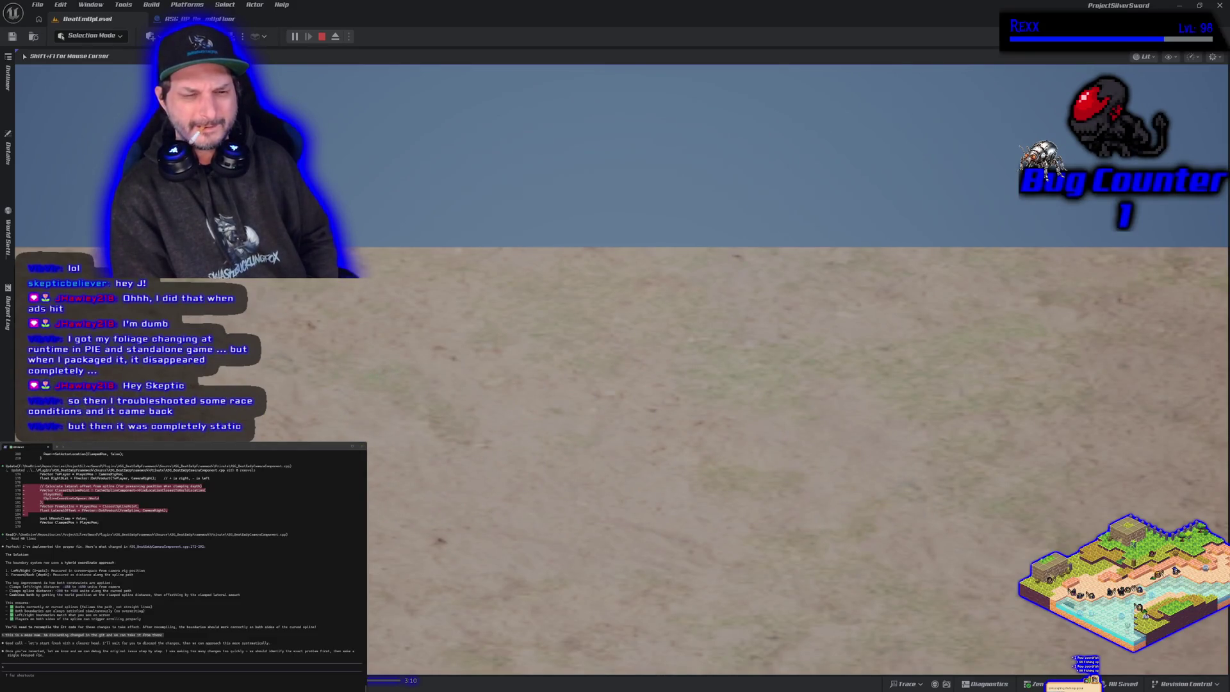
pyautogui.press('d')
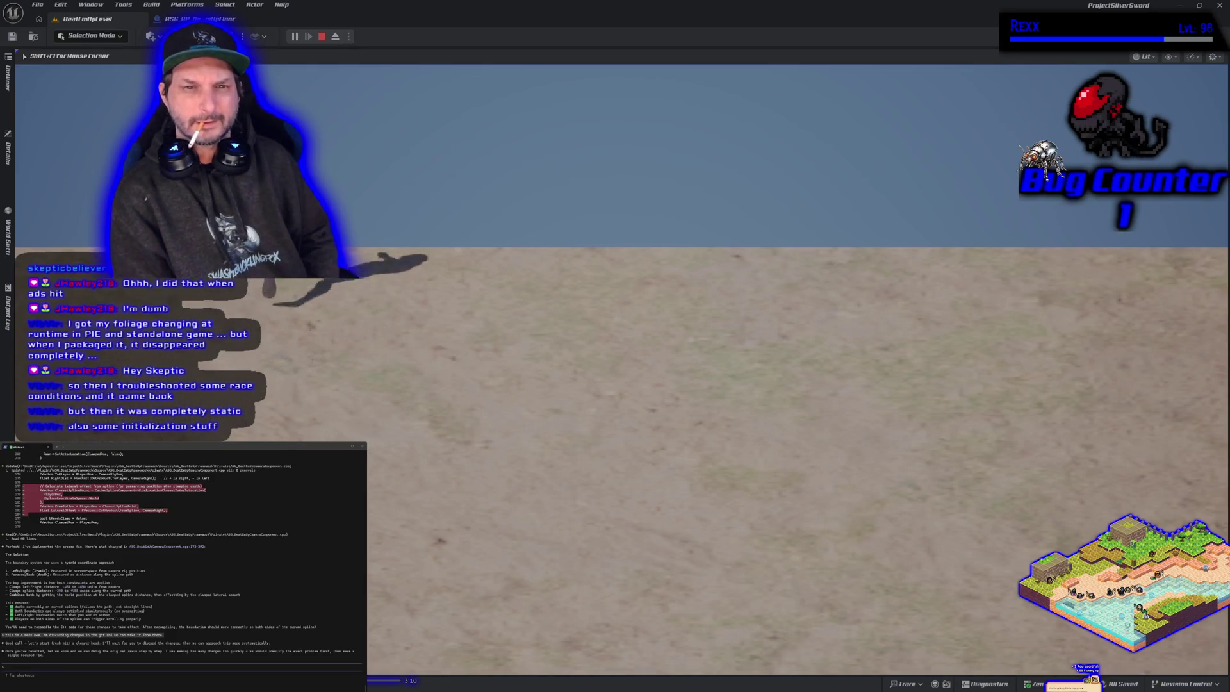
pyautogui.press('space')
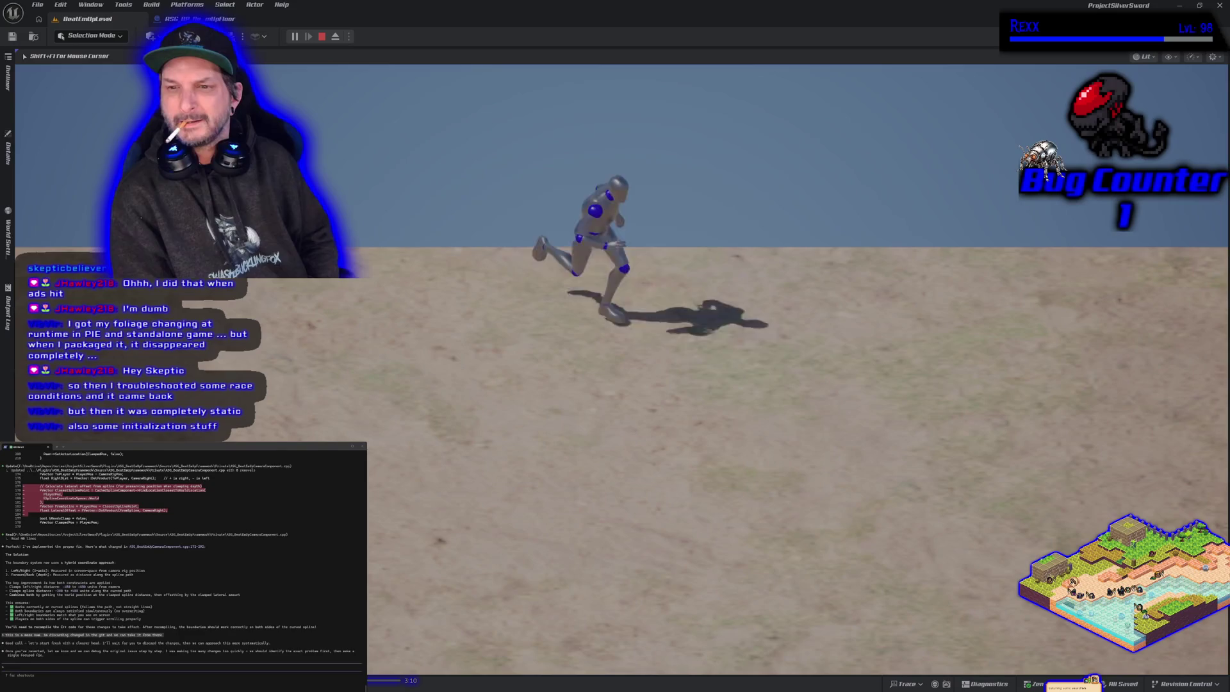
pyautogui.press('d')
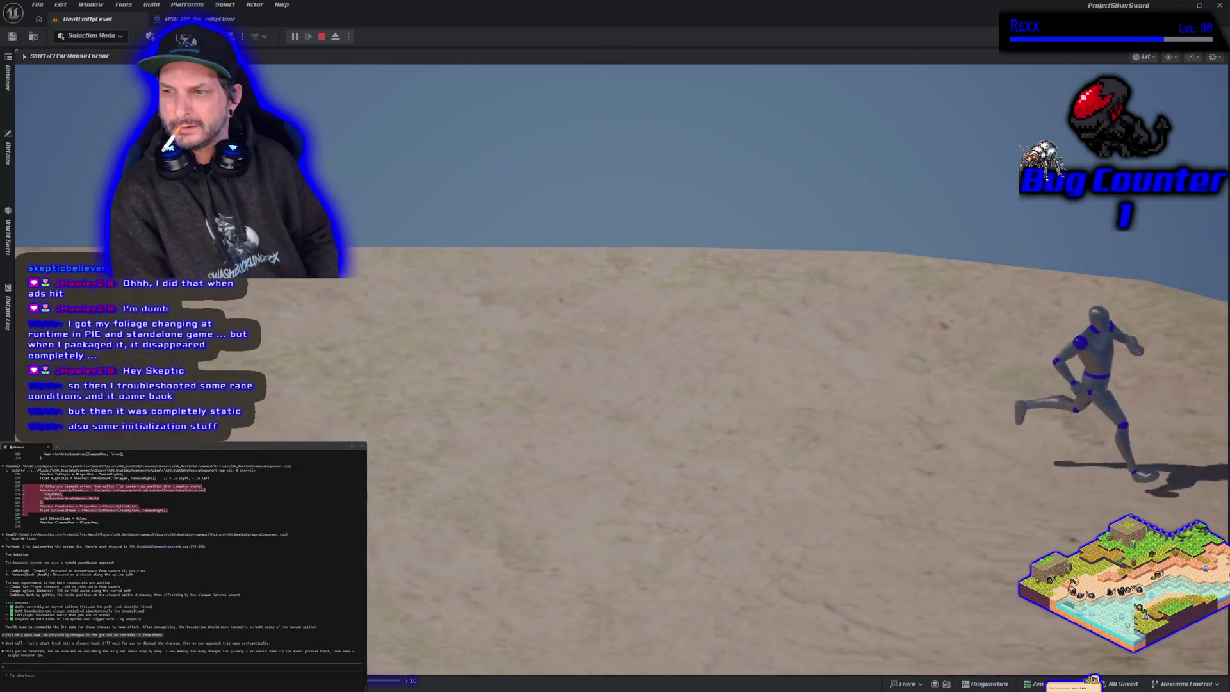
pyautogui.press('s')
pyautogui.press('a')
pyautogui.press('w')
pyautogui.press('d')
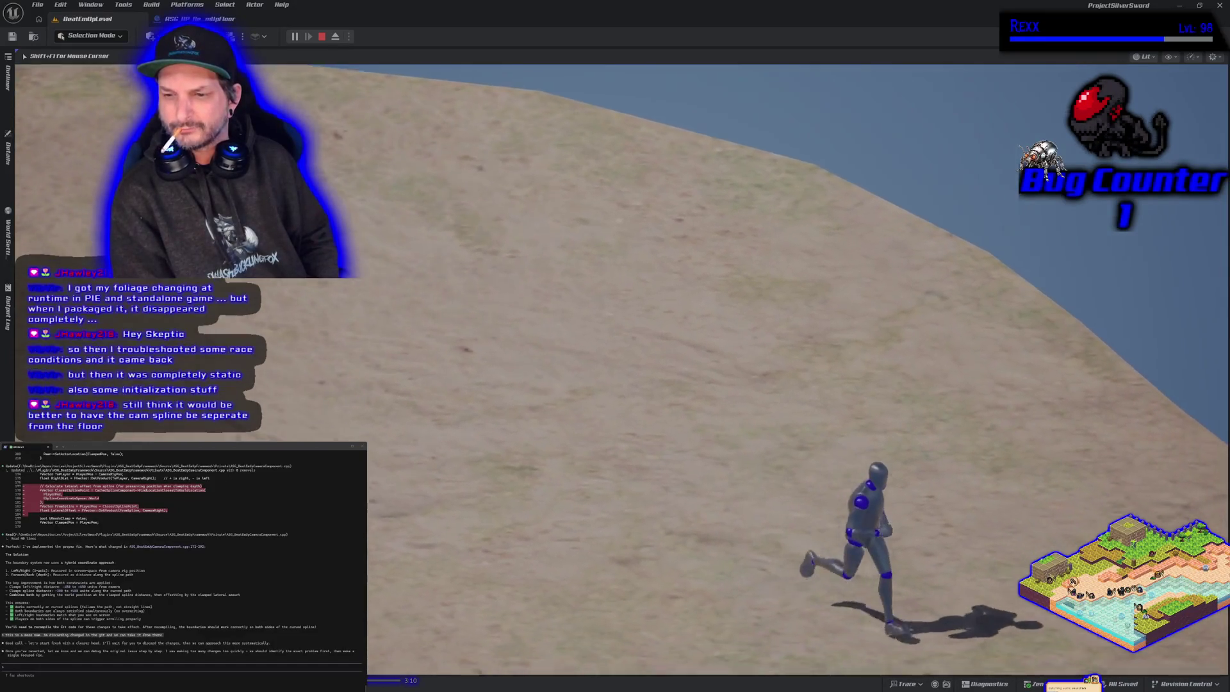
pyautogui.press('a')
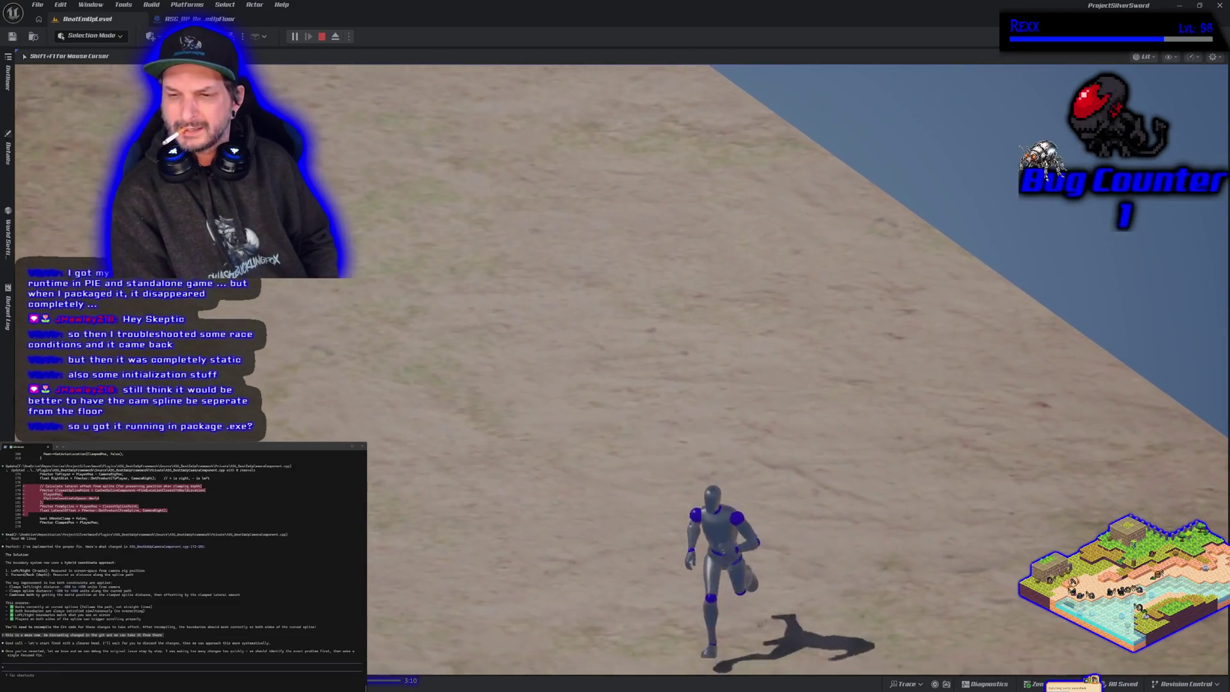
pyautogui.press('d')
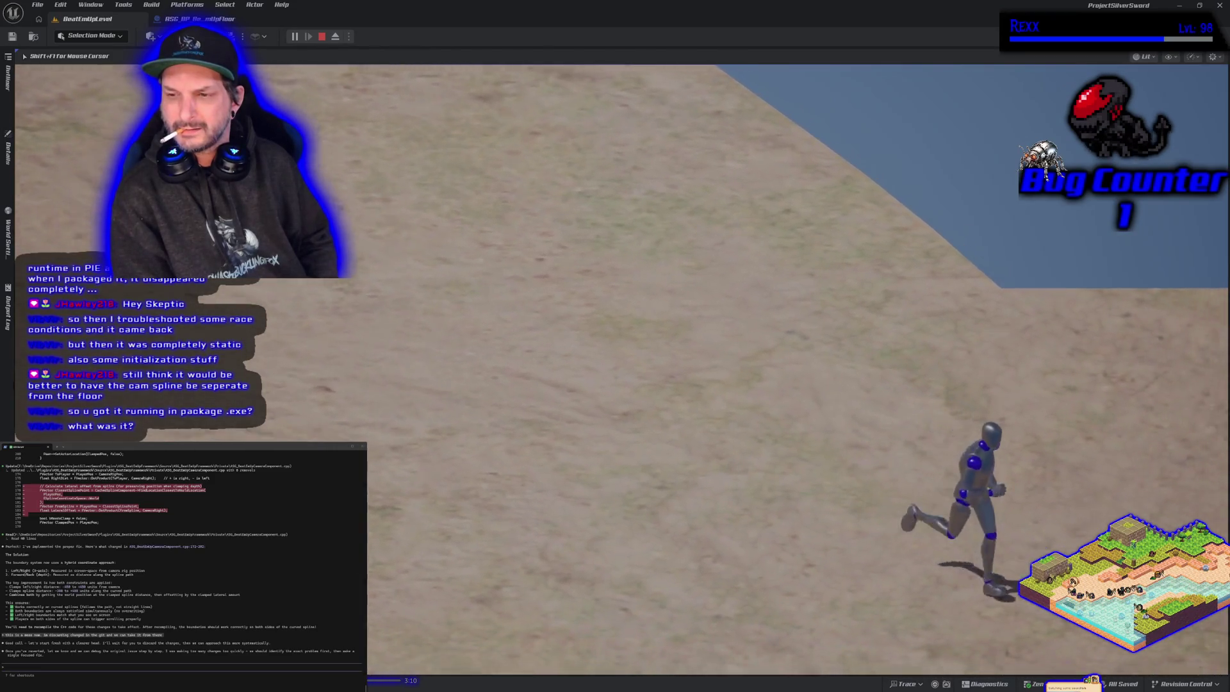
pyautogui.press('s')
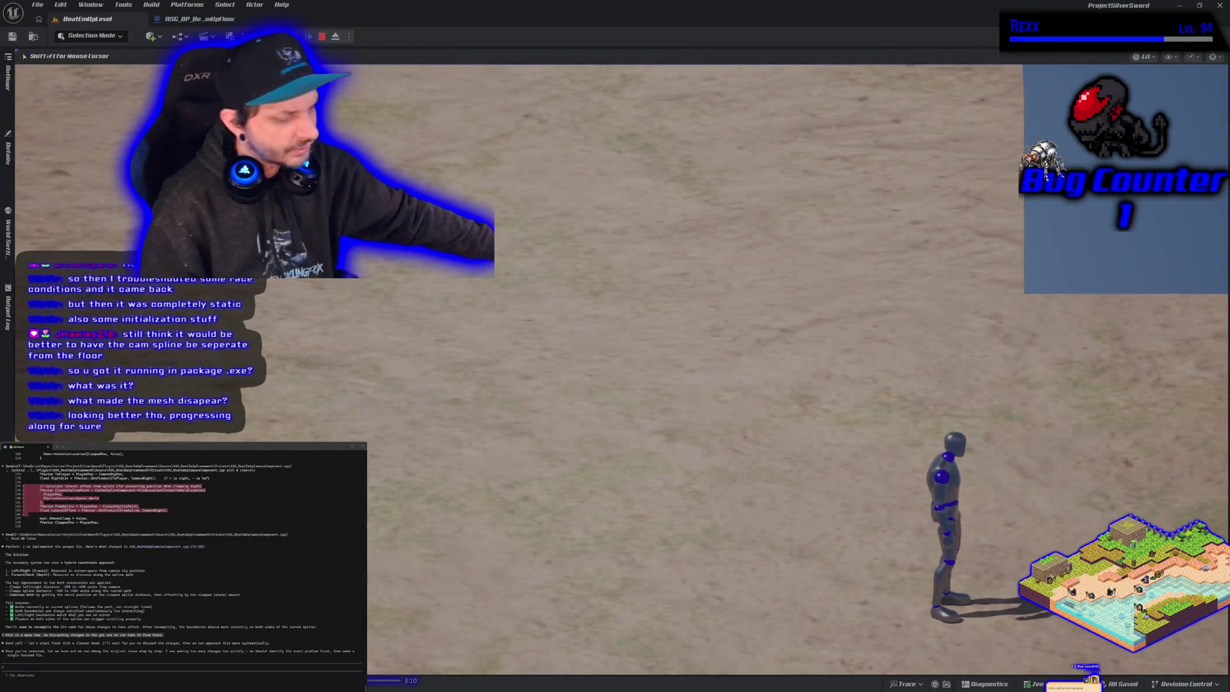
pyautogui.press('Escape')
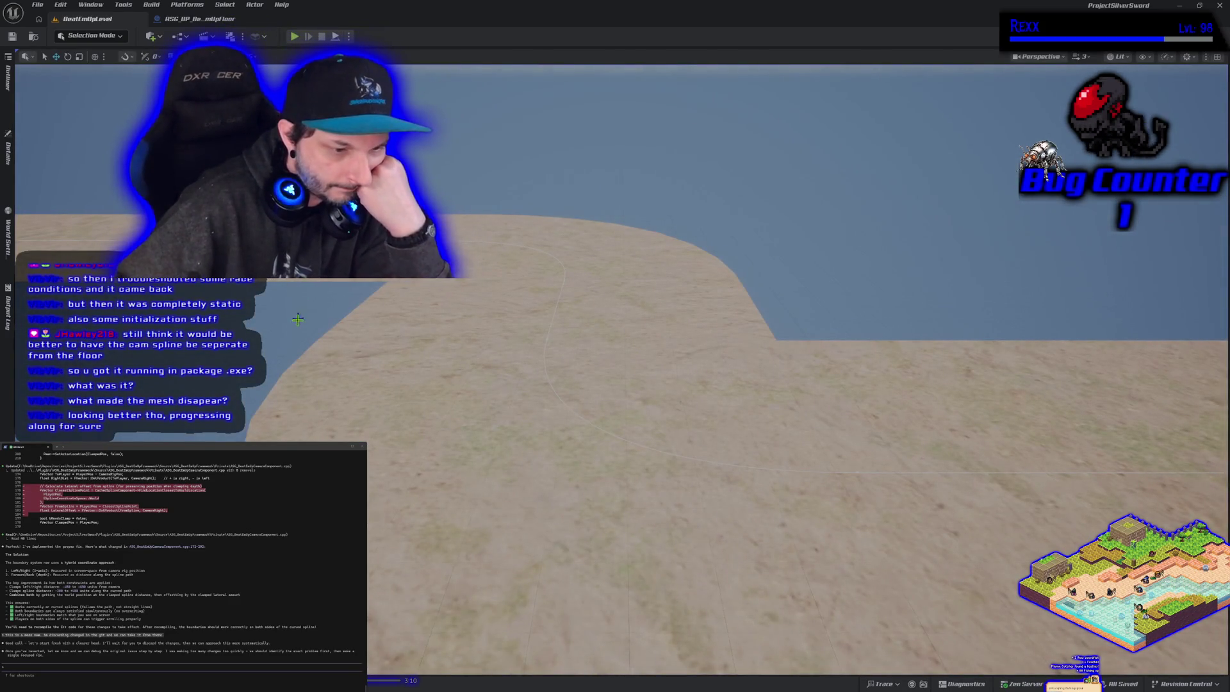
# - Reposition the view, replay, and run the mannequin down and left past the edge, then stop
pyautogui.moveTo(297, 343); pyautogui.dragTo(301, 269)
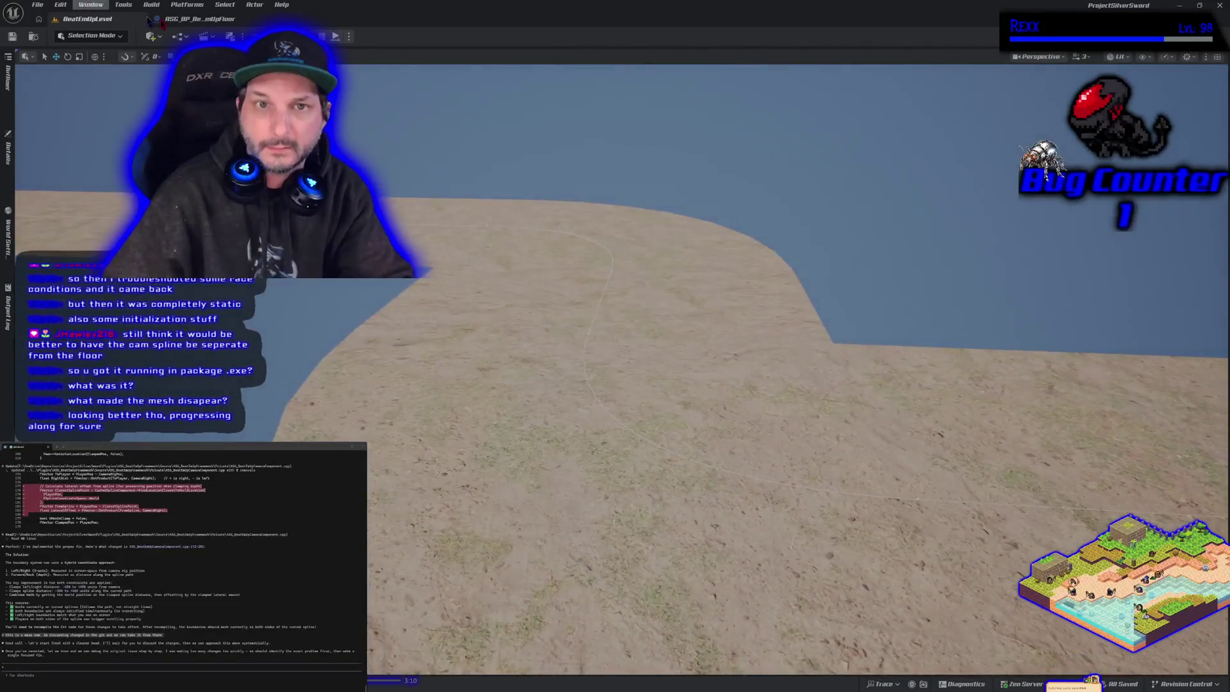
pyautogui.hotkey('alt', 'p')
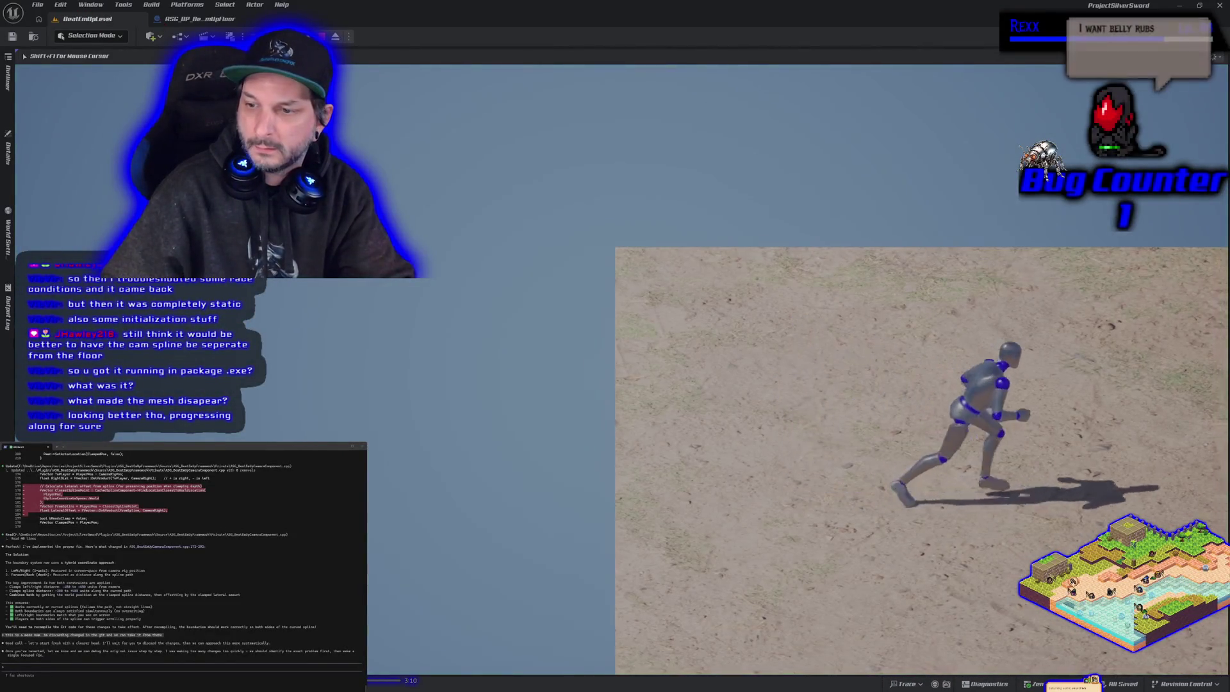
pyautogui.press('s')
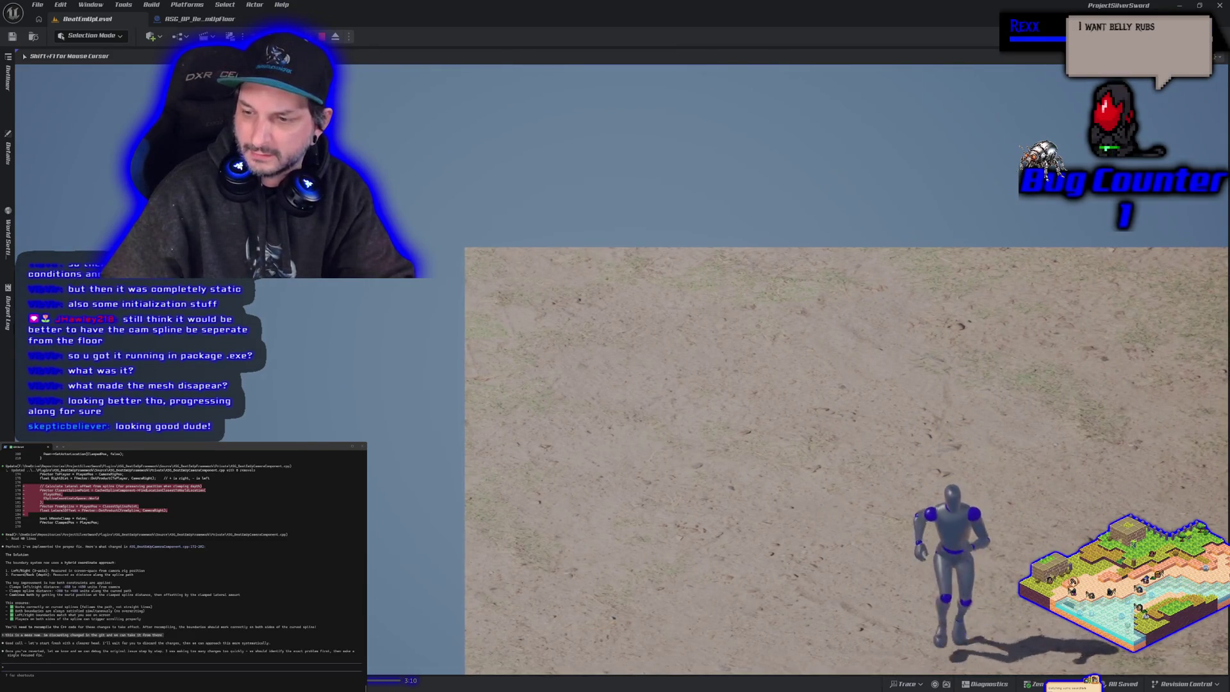
pyautogui.press('a')
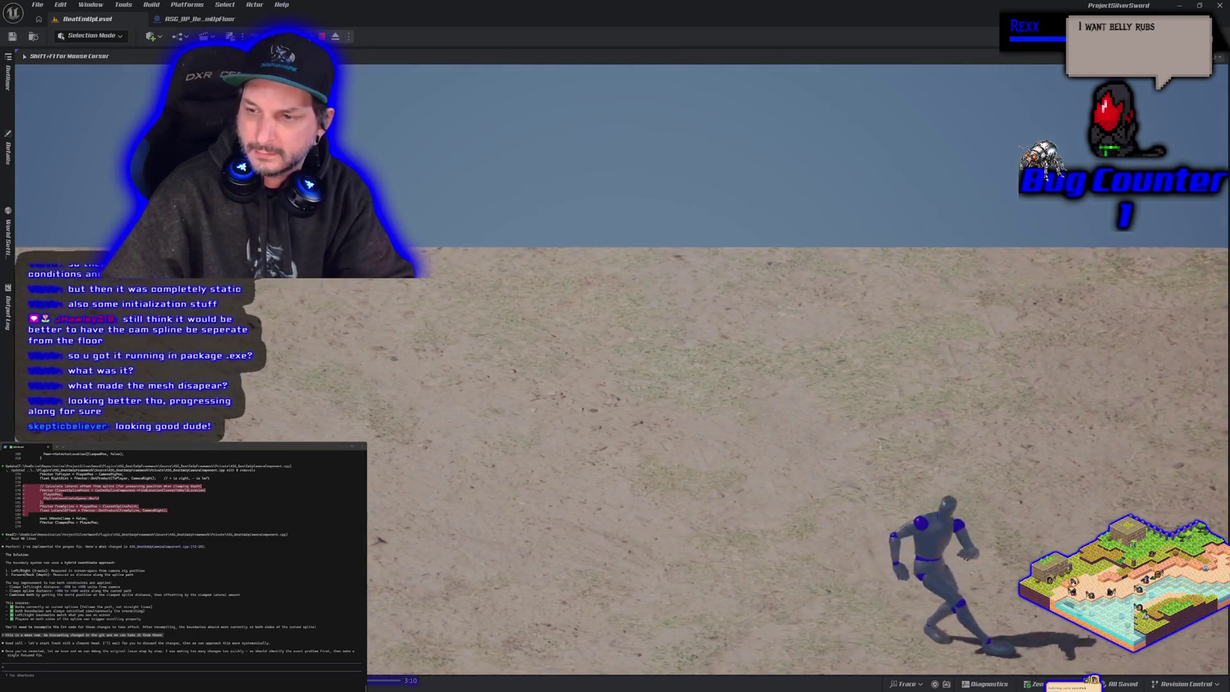
pyautogui.press('a')
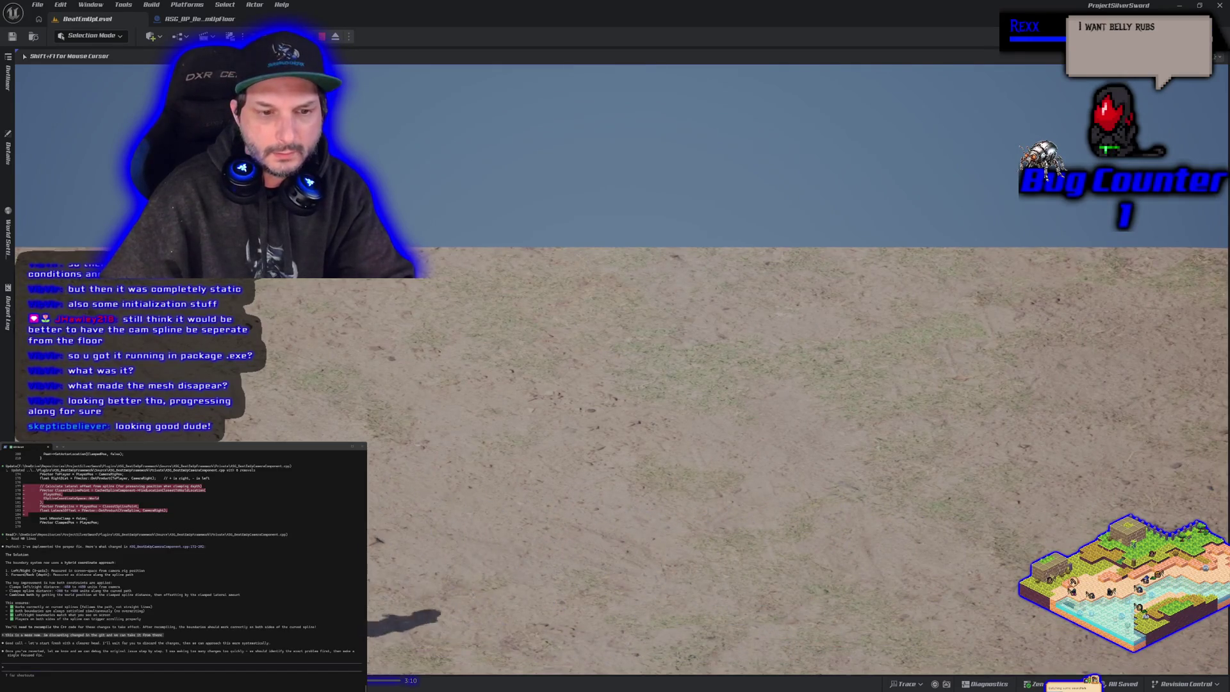
pyautogui.press('Escape')
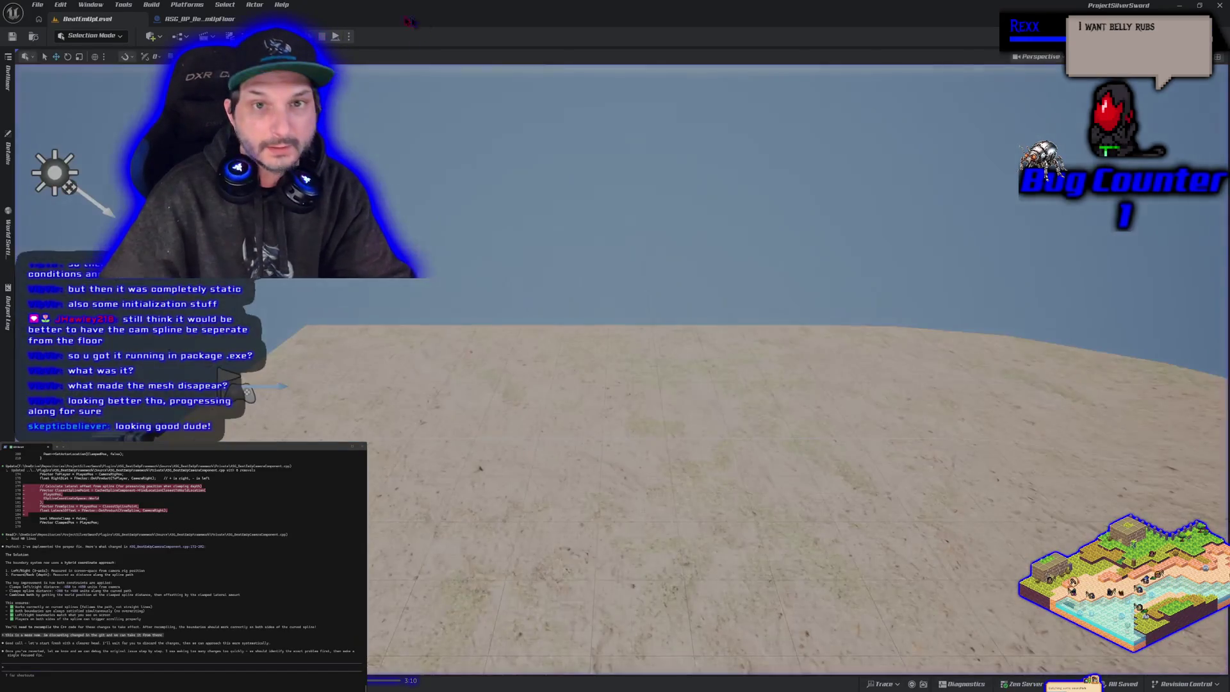
pyautogui.click(350, 37)
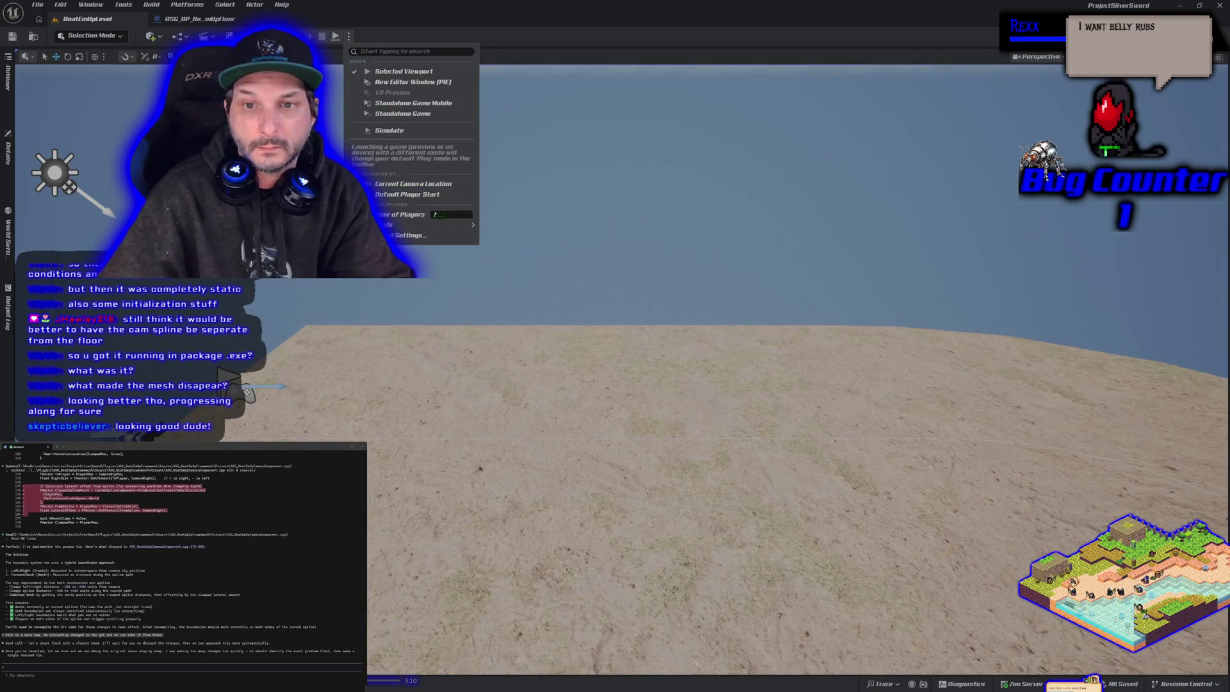
# - Launch a multiplayer Play-in-Editor session from the play options menu
pyautogui.click(410, 82)
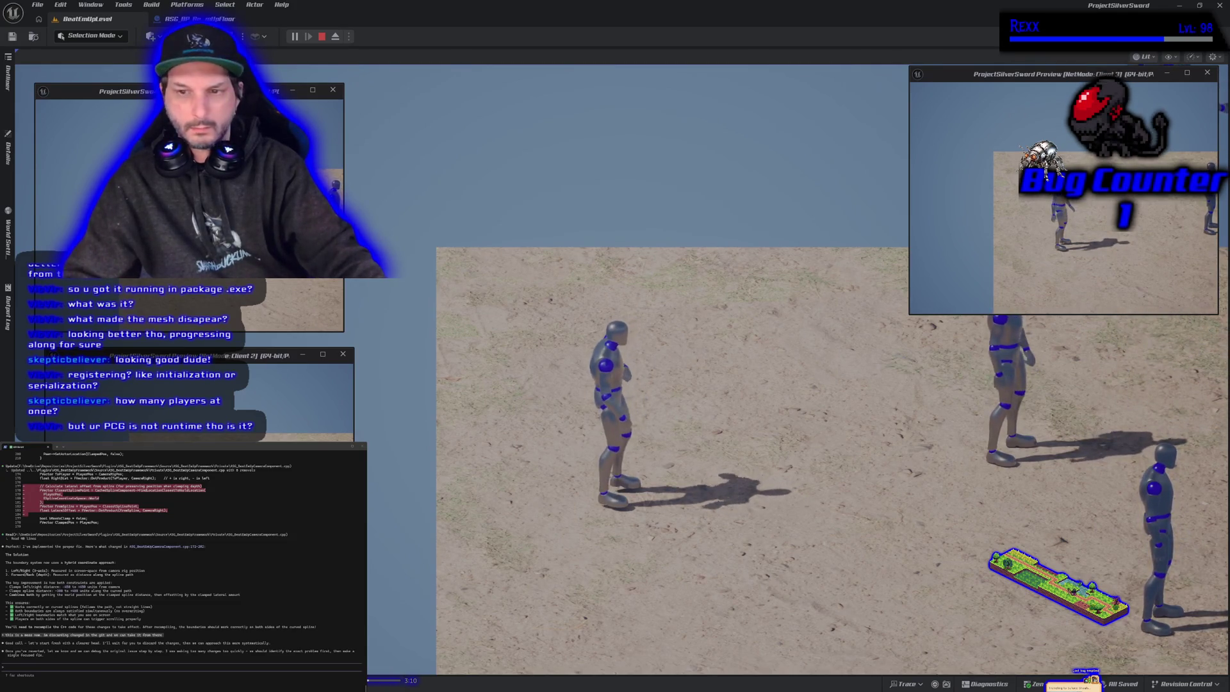
# - Focus the game view, free the mouse with Shift+F1, run the mannequin right, then end the session
pyautogui.click(641, 384)
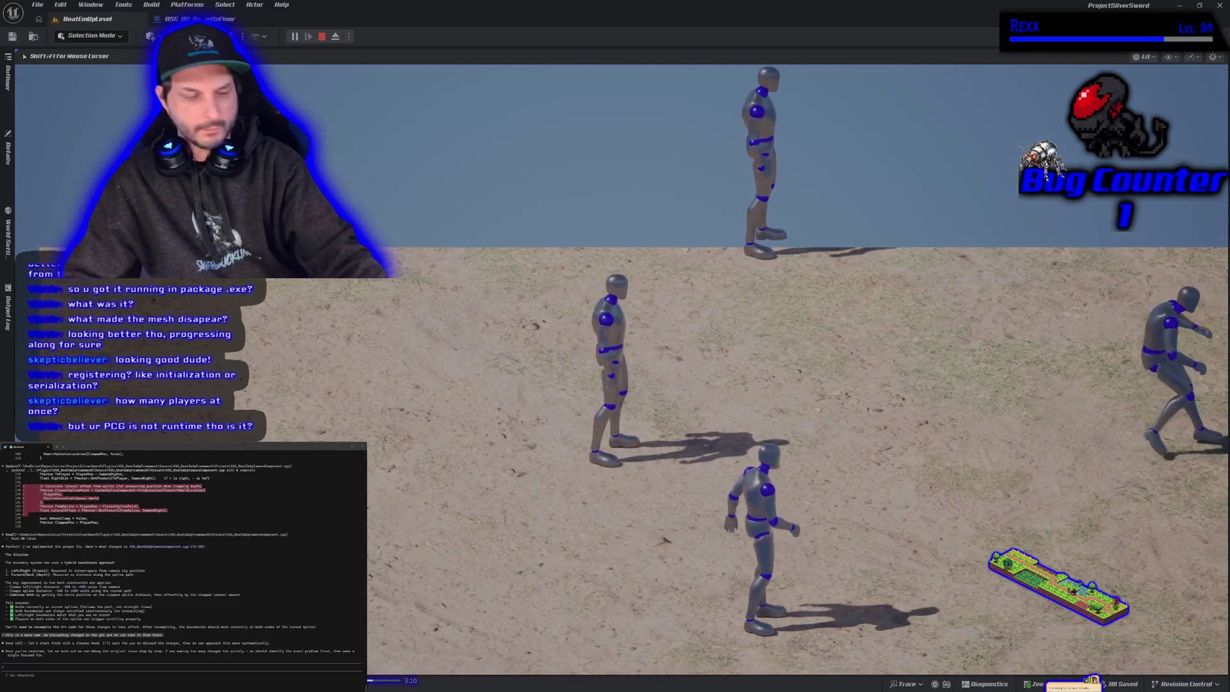
pyautogui.hotkey('shift', 'F1')
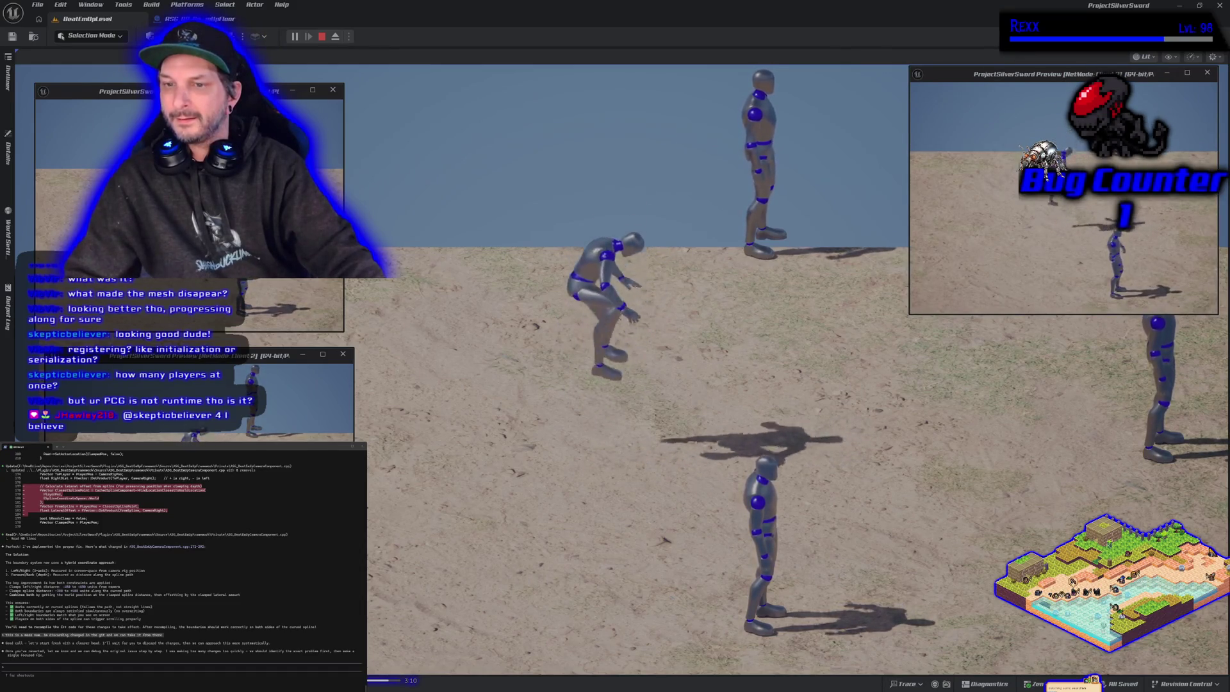
pyautogui.press('d')
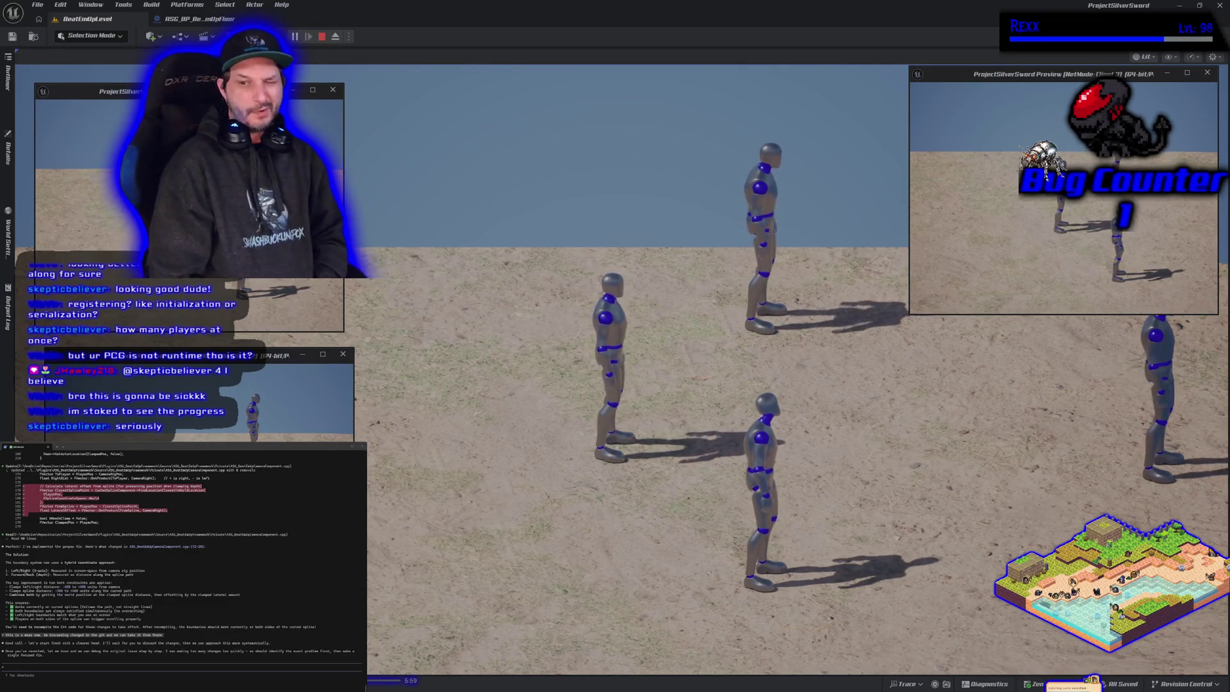
pyautogui.press('Escape')
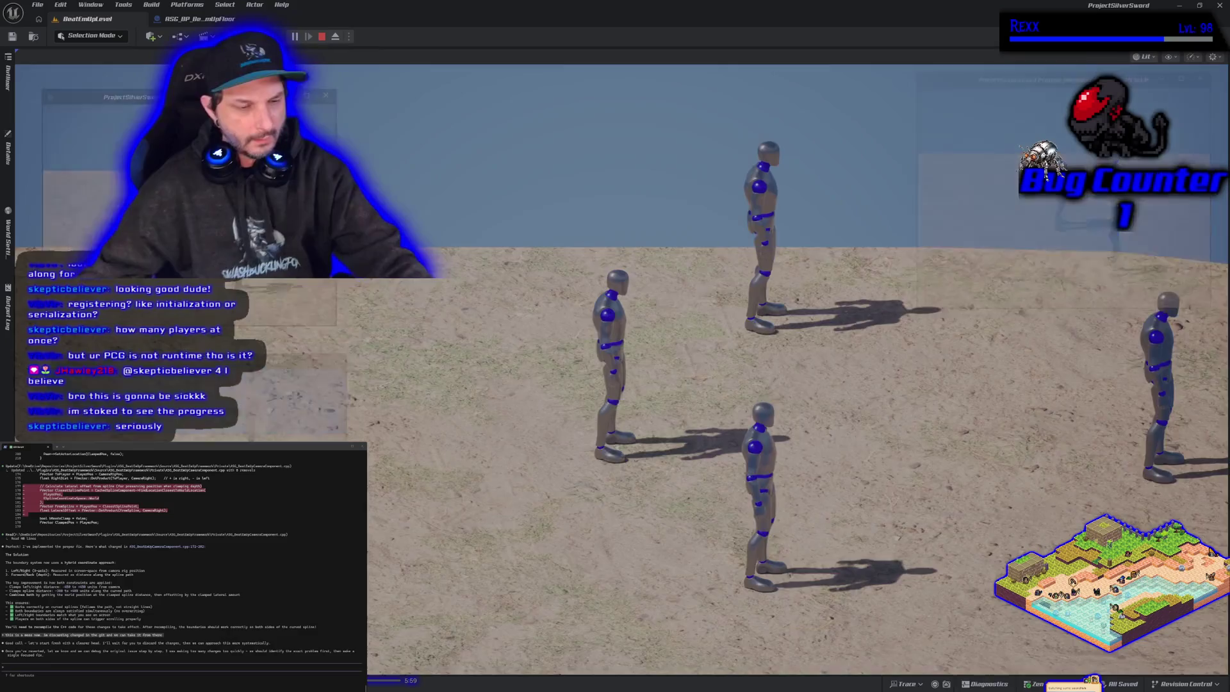
pyautogui.click(348, 37)
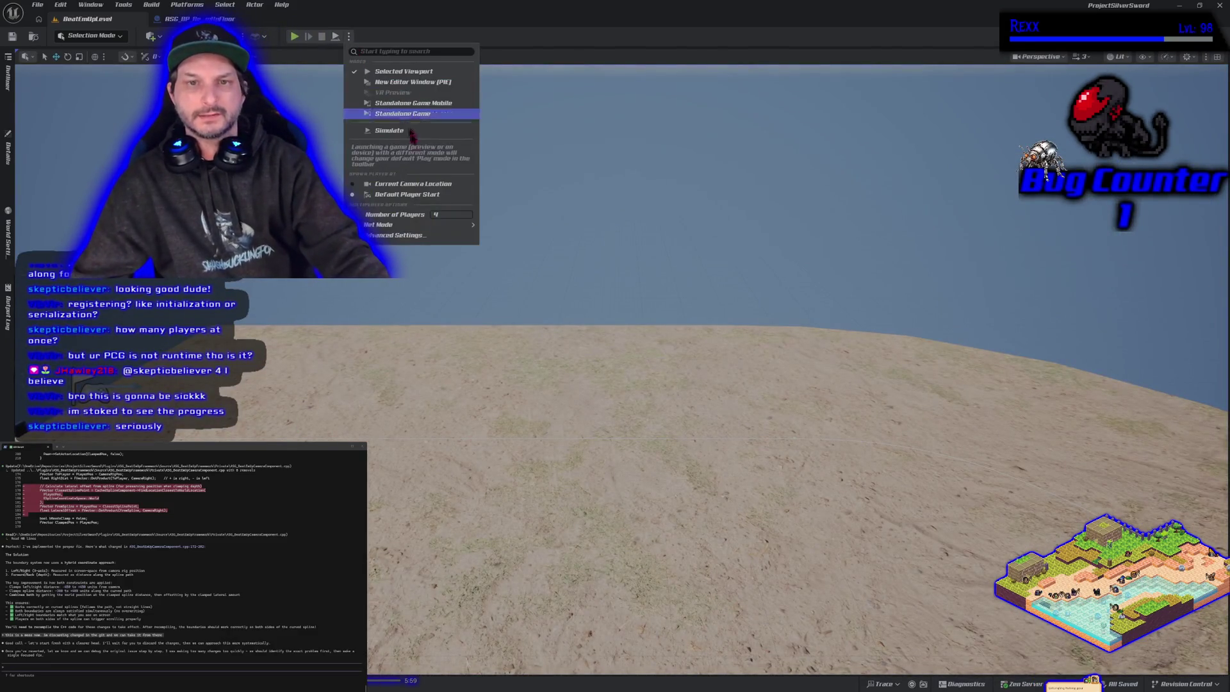
# - Lower Number of Players, replay, and run the mannequin left, right and toward the camera, then stop
pyautogui.moveTo(455, 215); pyautogui.dragTo(442, 214)
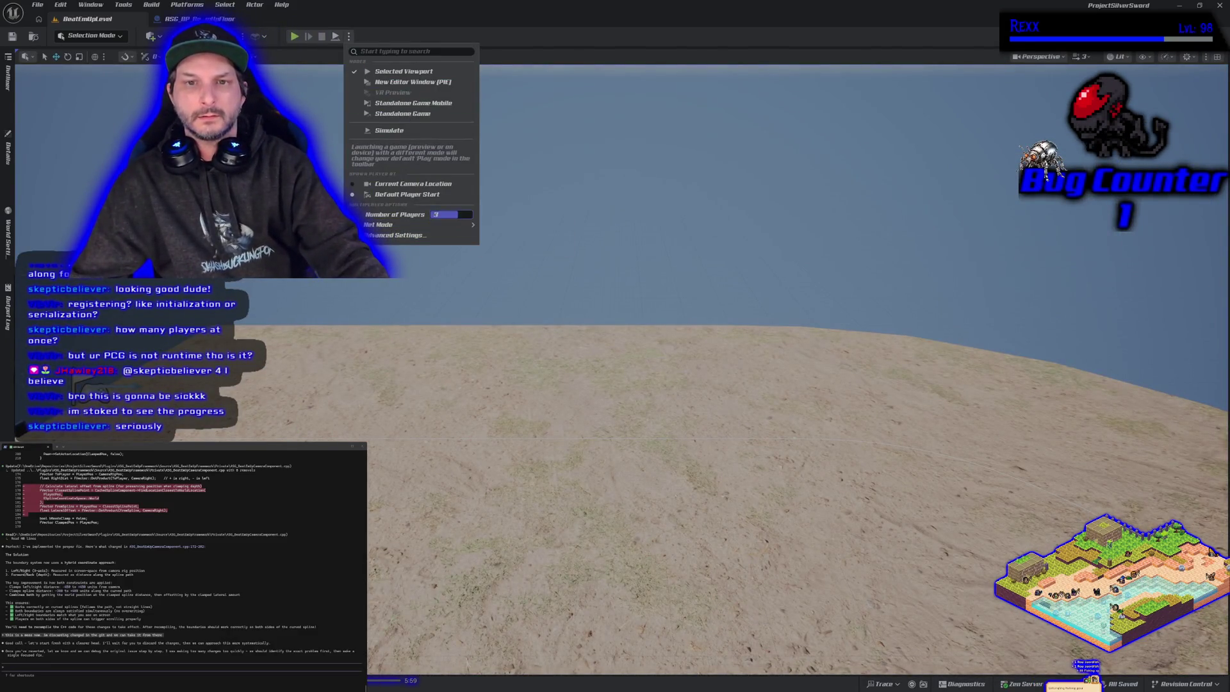
pyautogui.click(299, 36)
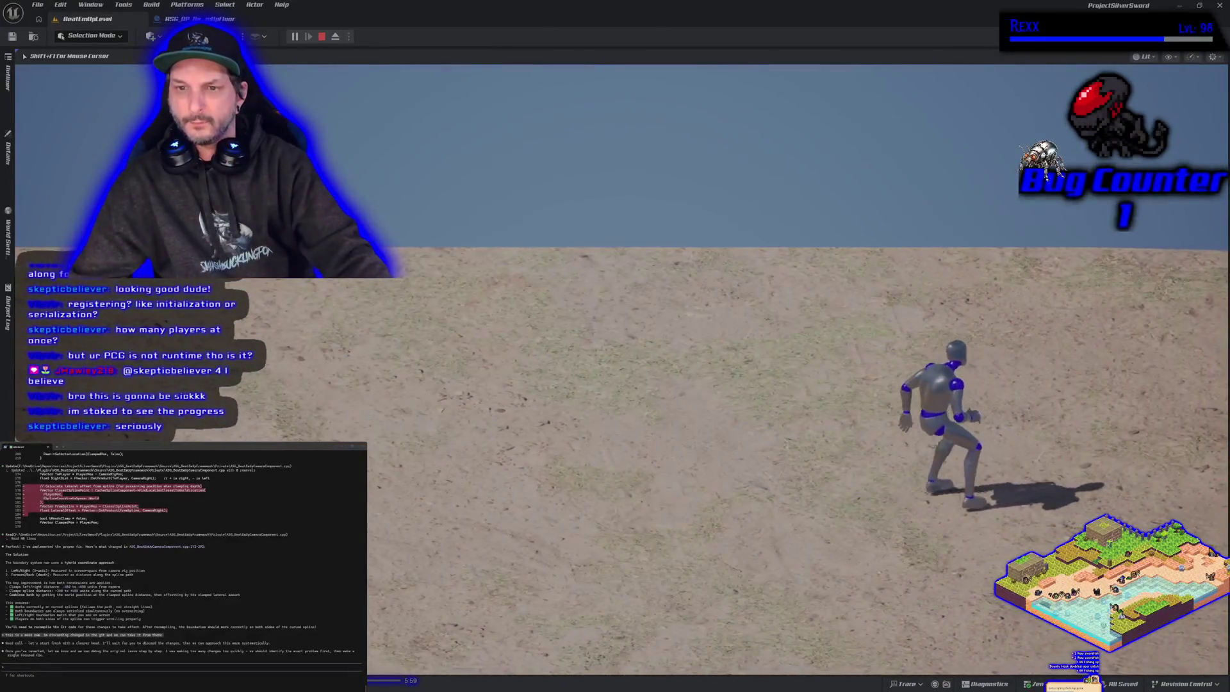
pyautogui.press('a')
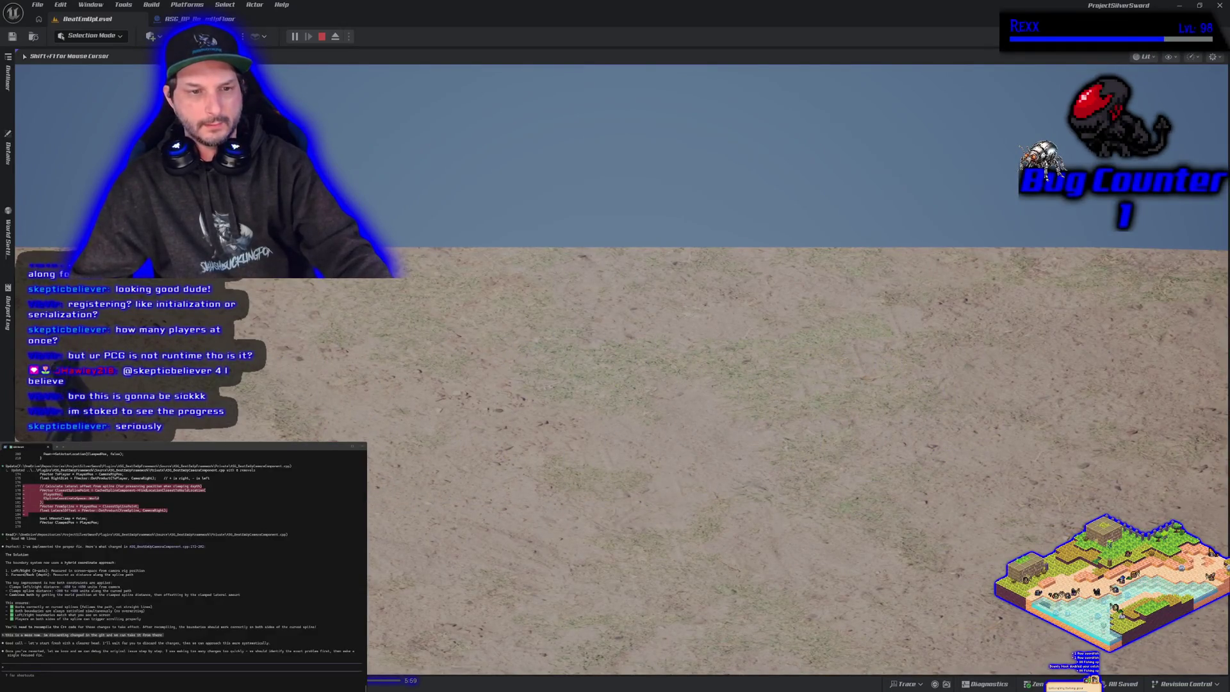
pyautogui.press('d')
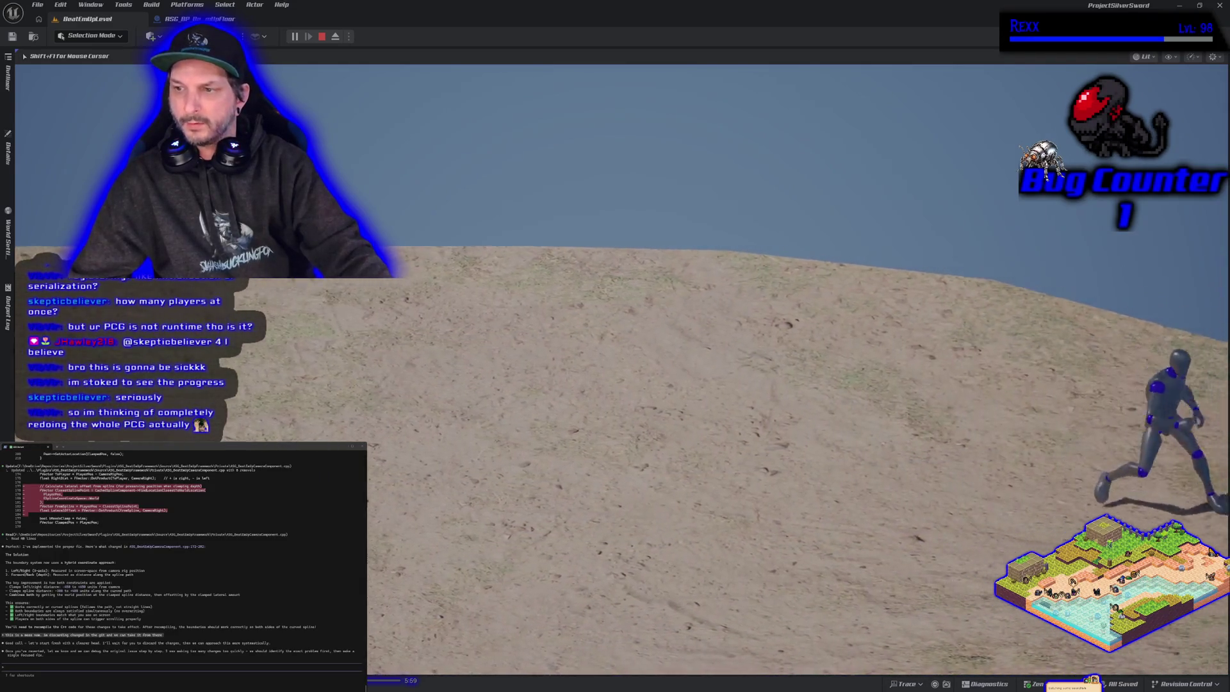
pyautogui.press('s')
pyautogui.press('a')
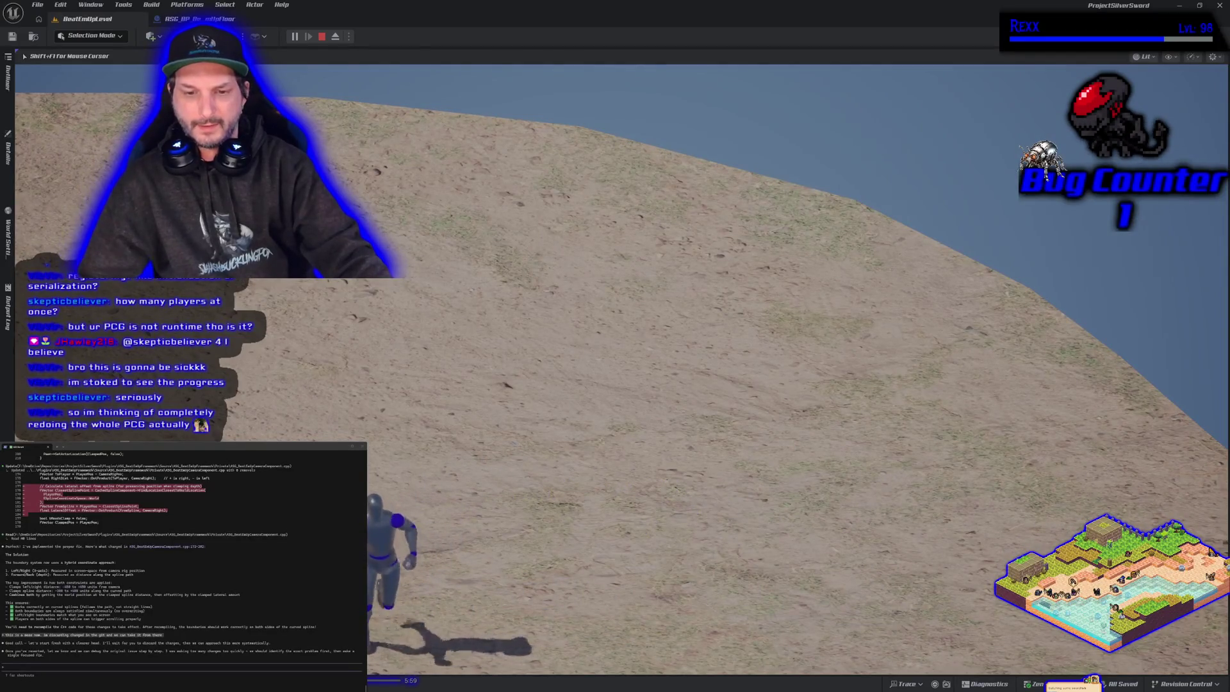
pyautogui.press('d')
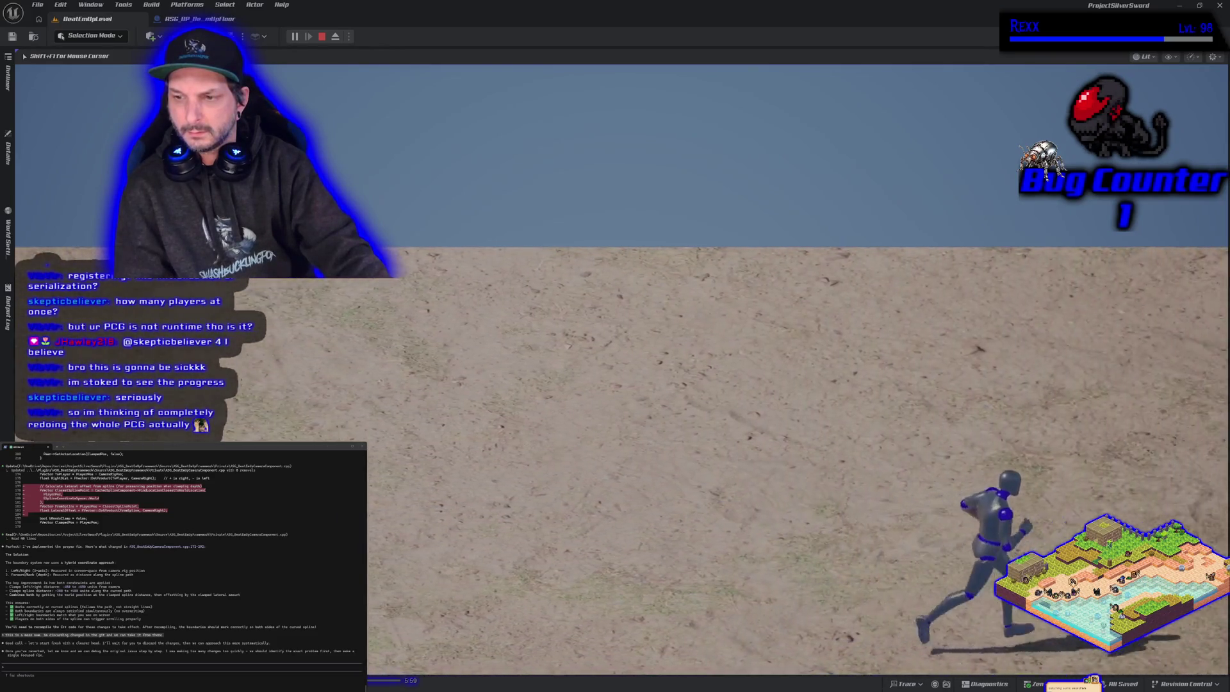
pyautogui.press('Escape')
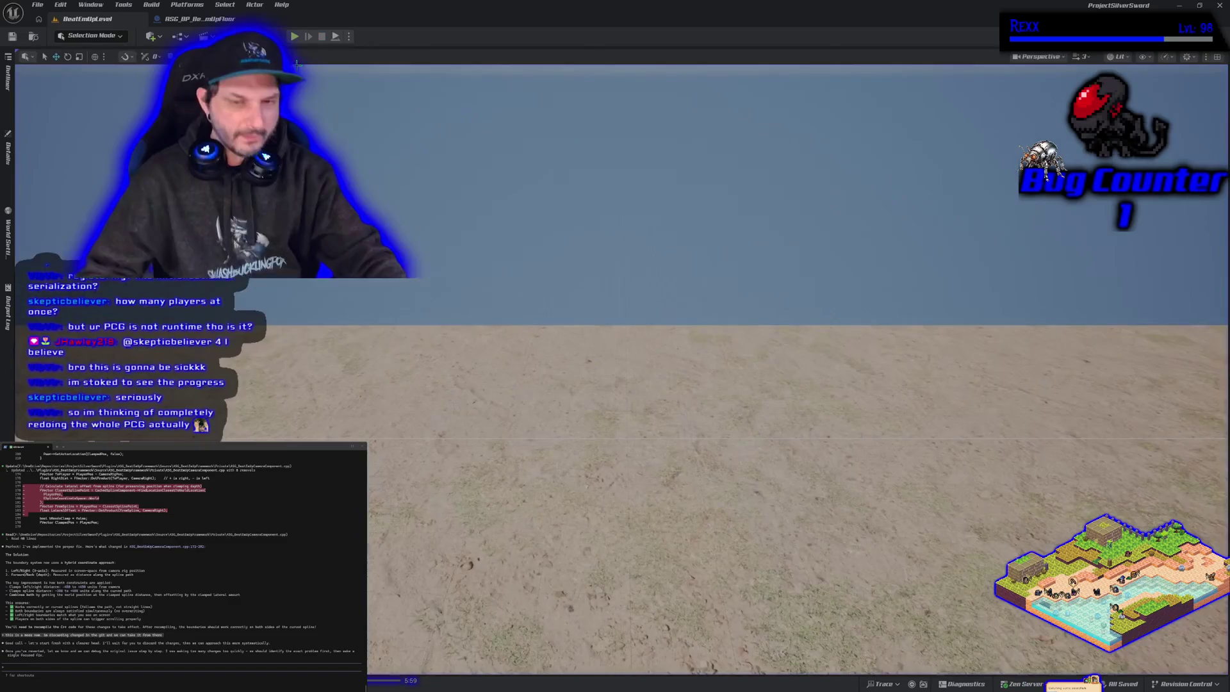
# - Open the BeatEmUpFloor blueprint and expand its Components and Settings categories
pyautogui.click(205, 18)
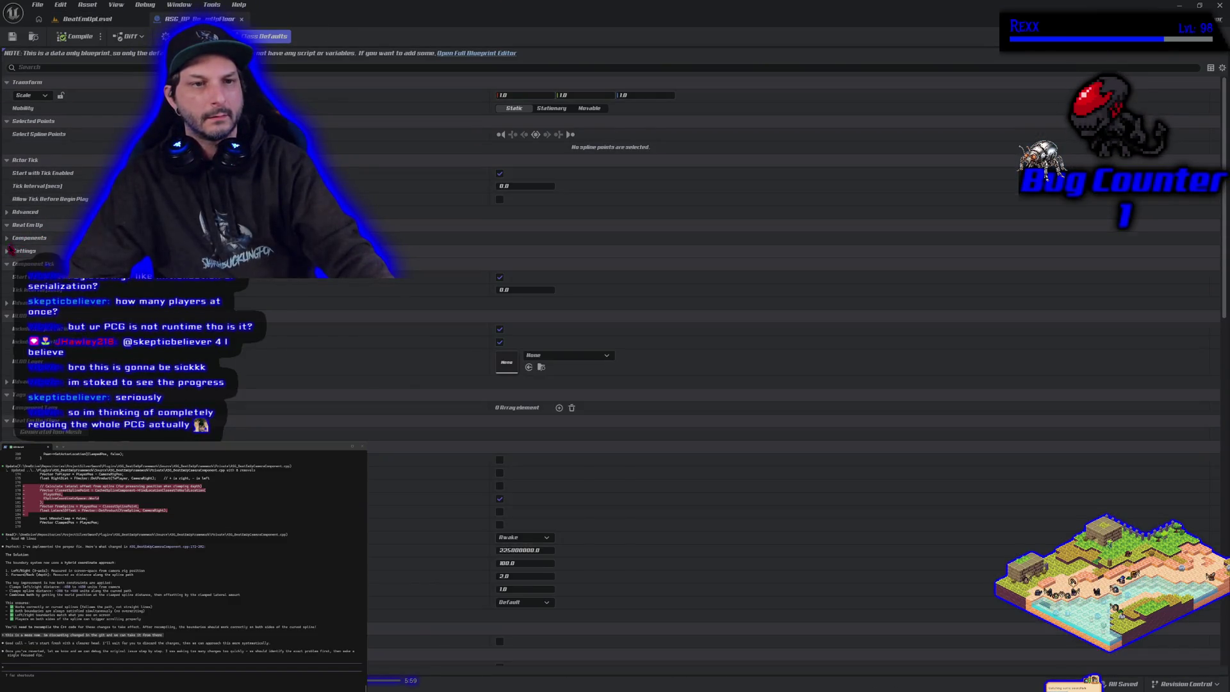
pyautogui.click(8, 238)
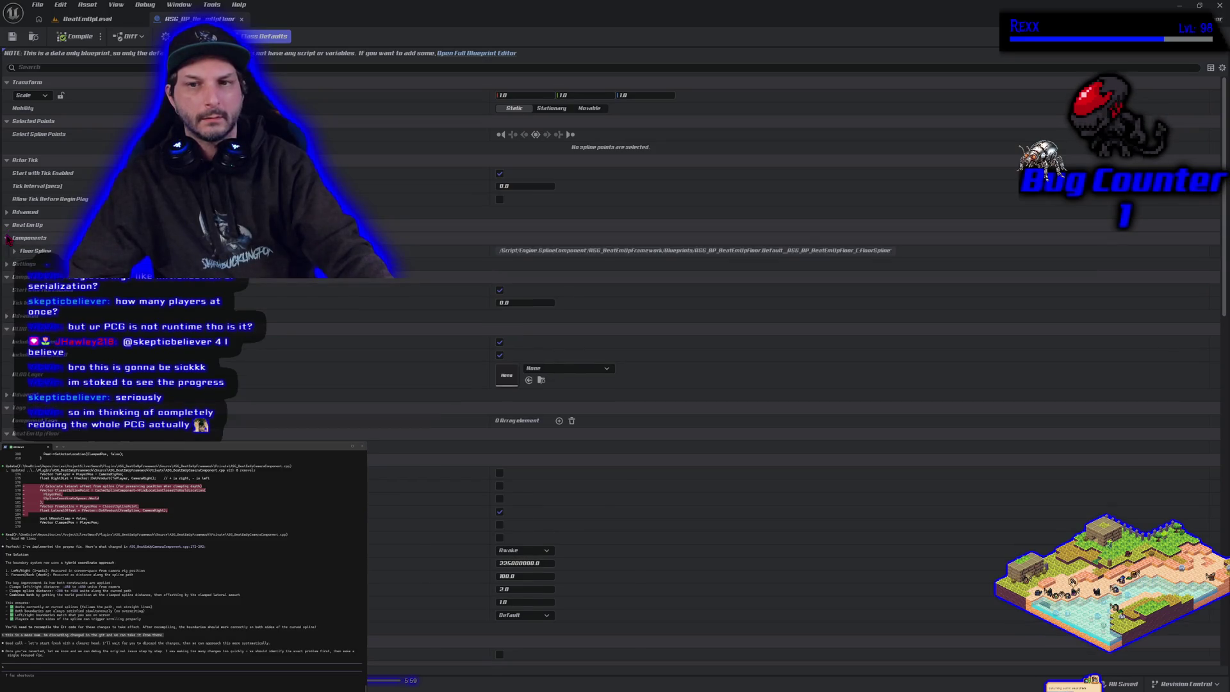
pyautogui.click(8, 265)
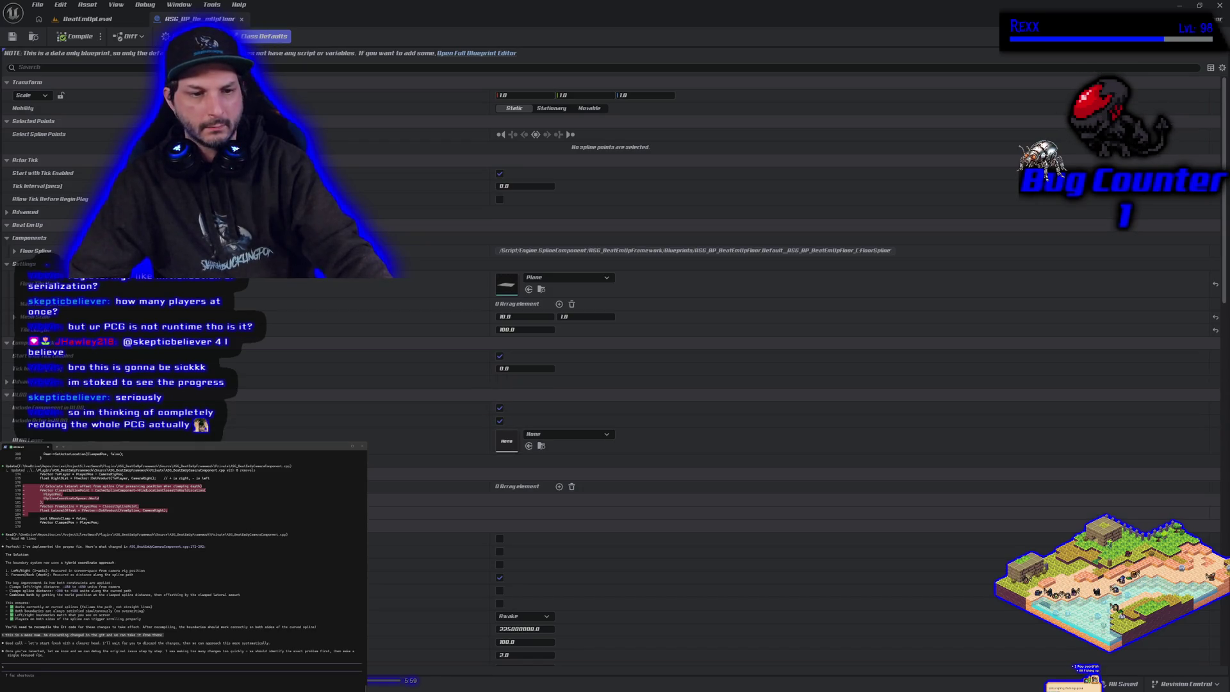
# - Back in BeatEmUpLevel, inspect the floor actor's details and the level's actor list
pyautogui.click(86, 19)
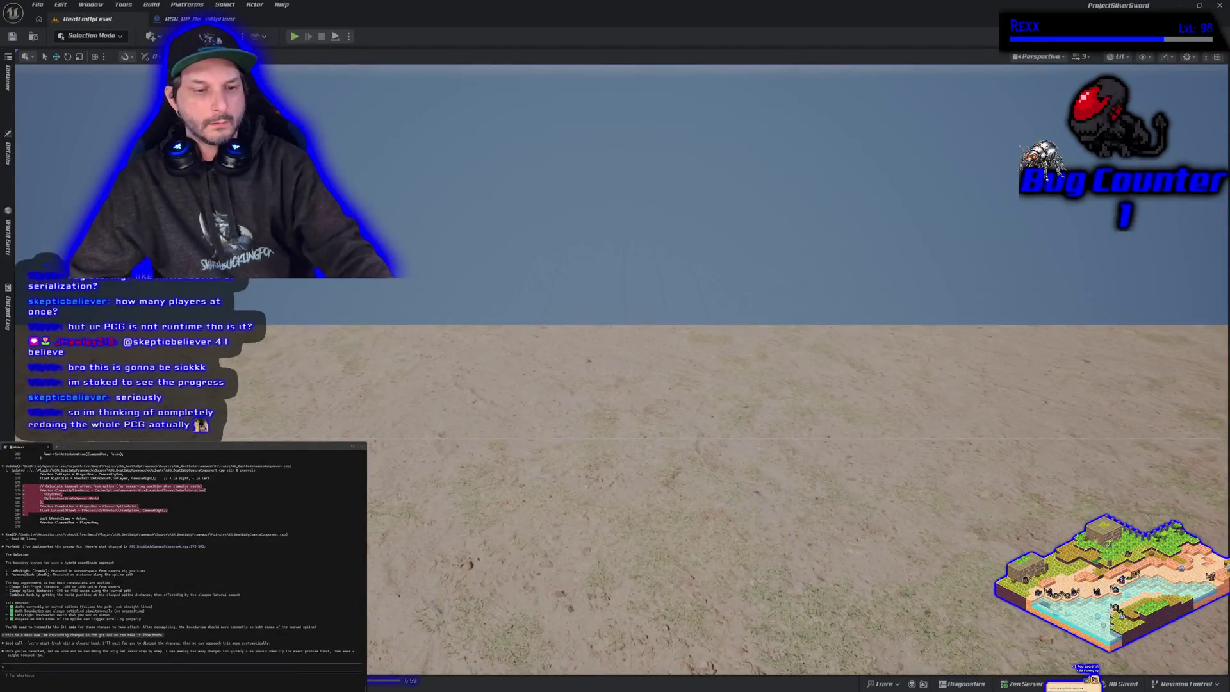
pyautogui.click(10, 153)
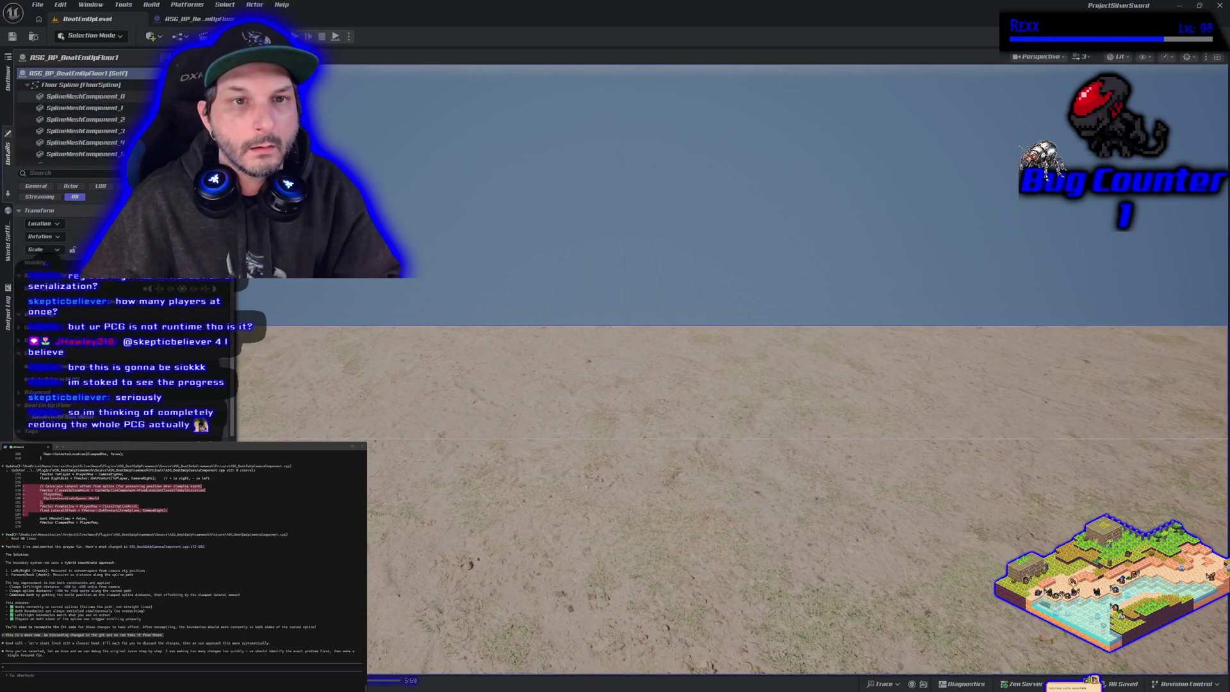
pyautogui.click(8, 78)
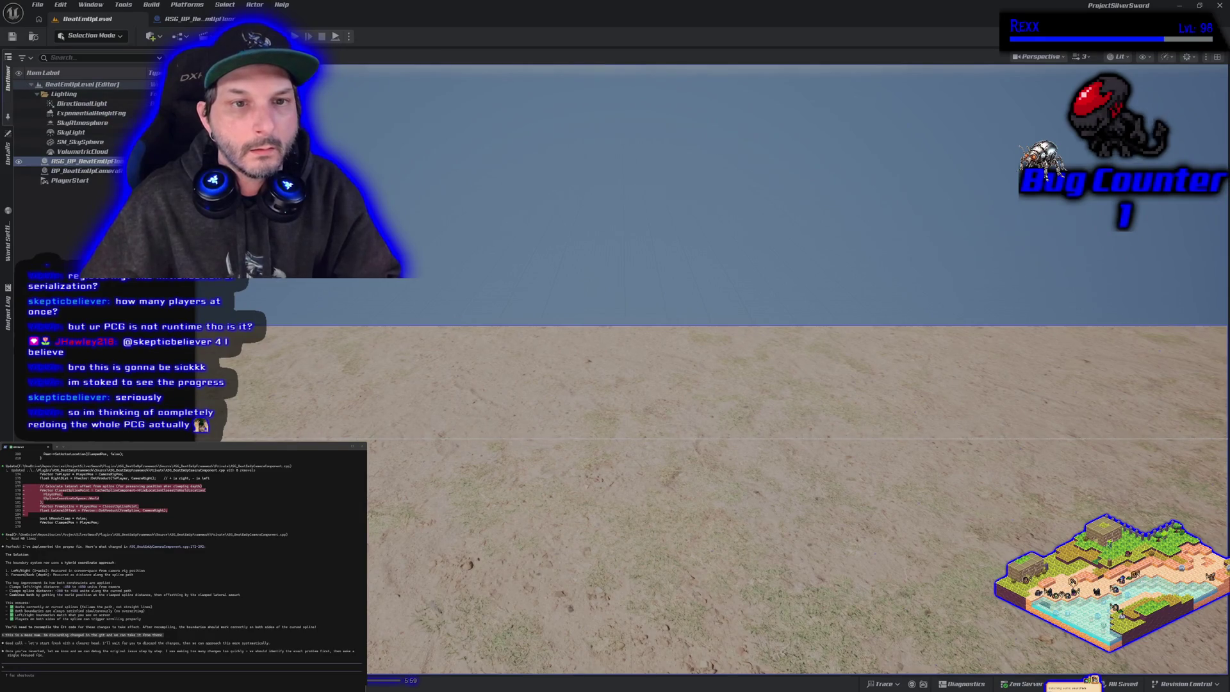
# - Review the floor blueprint's settings values and Floor Spline properties, then return to BeatEmUpLevel
pyautogui.click(195, 19)
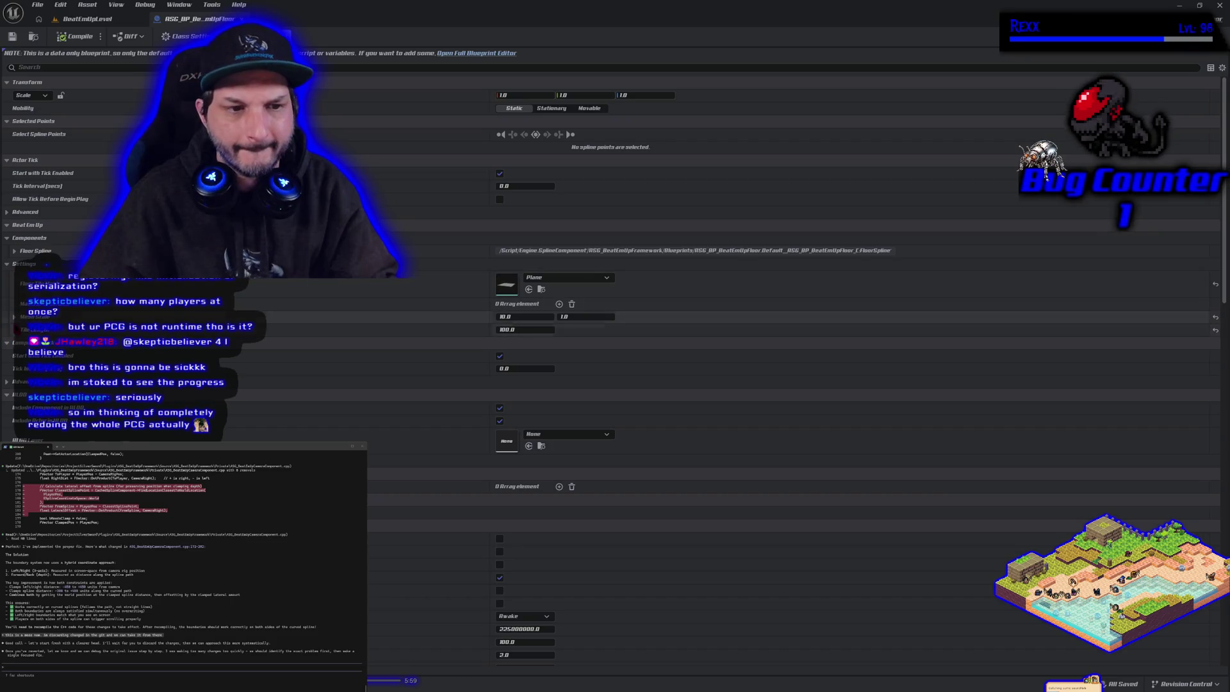
pyautogui.click(14, 316)
pyautogui.click(14, 317)
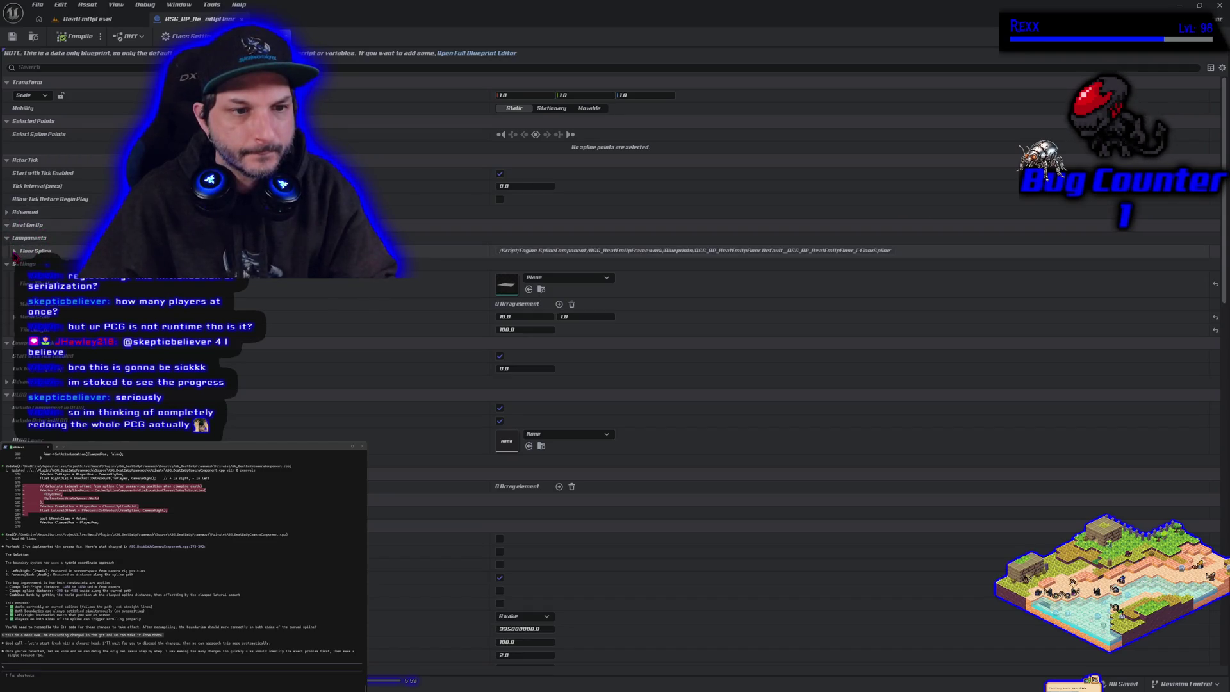
pyautogui.click(14, 251)
pyautogui.click(14, 251)
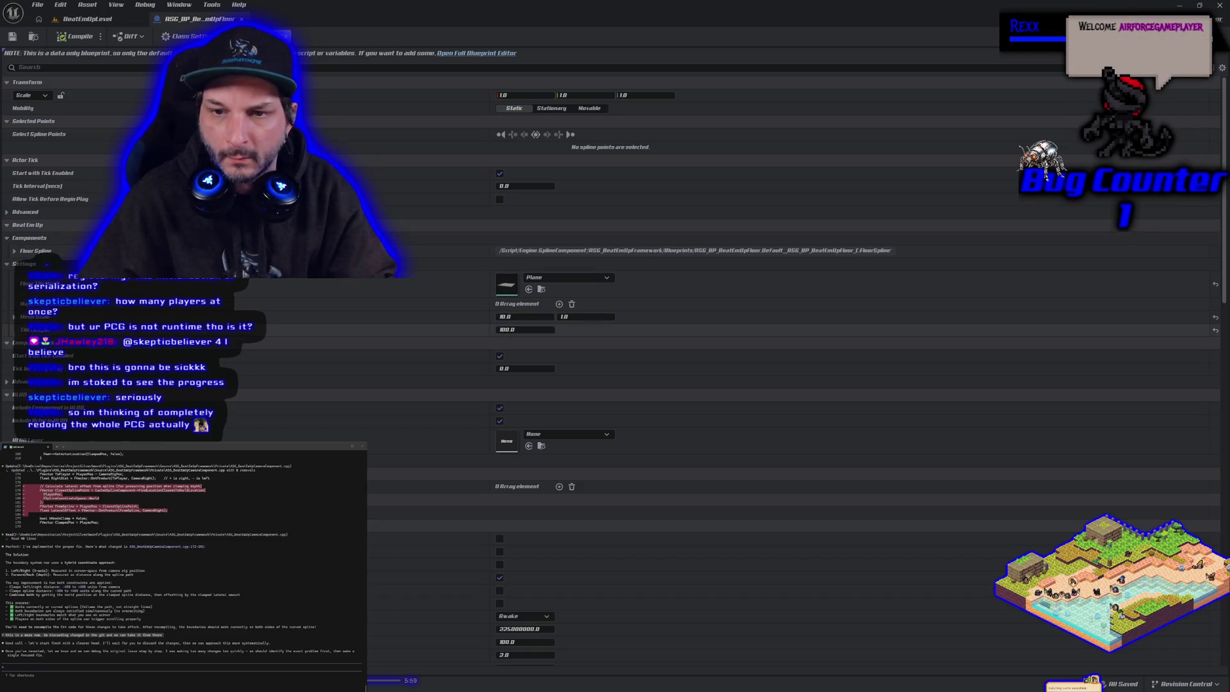
pyautogui.hotkey('ctrl', 'space')
pyautogui.click(88, 19)
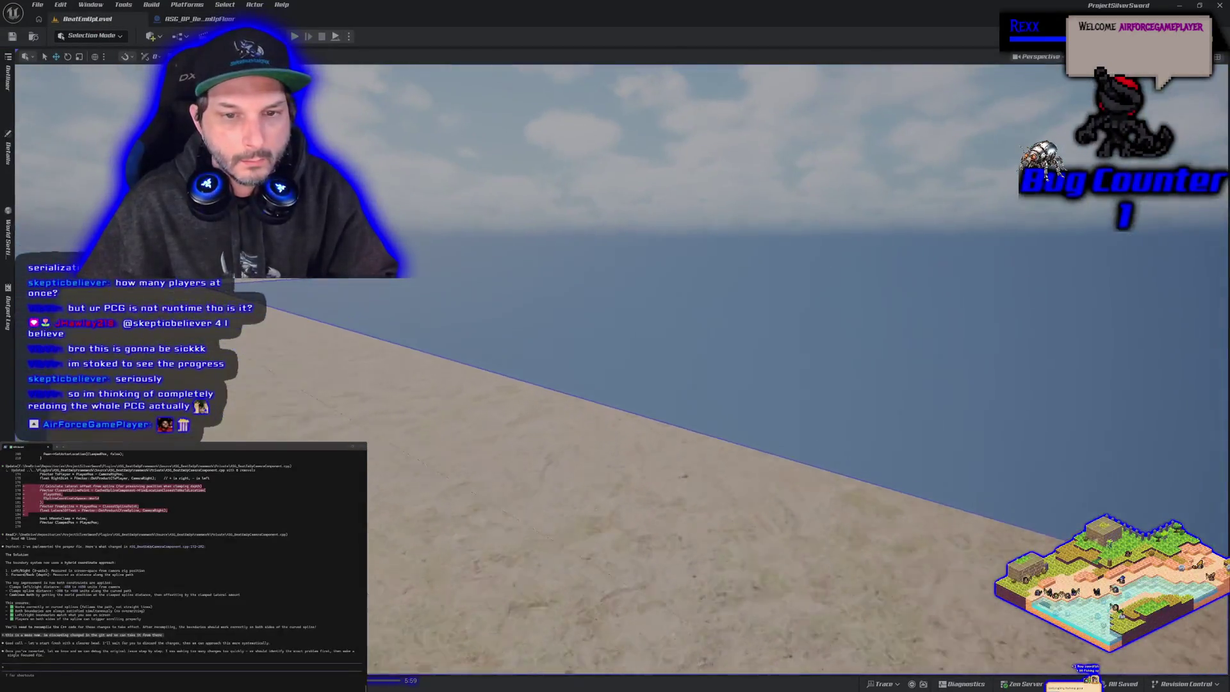
# - Frame the camera rig in the viewport and open BP_BeatEmUpCameraRig from the Outliner
pyautogui.scroll(-10, 641, 384)
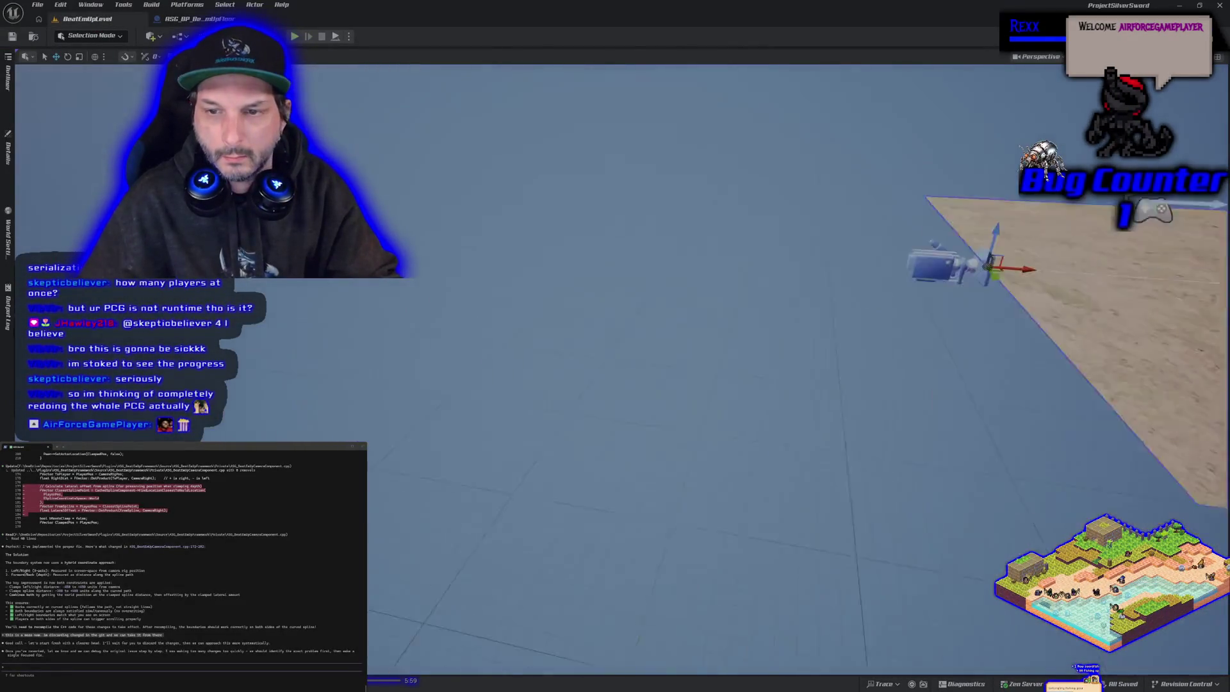
pyautogui.moveTo(702, 354); pyautogui.dragTo(702, 334)
pyautogui.click(766, 312)
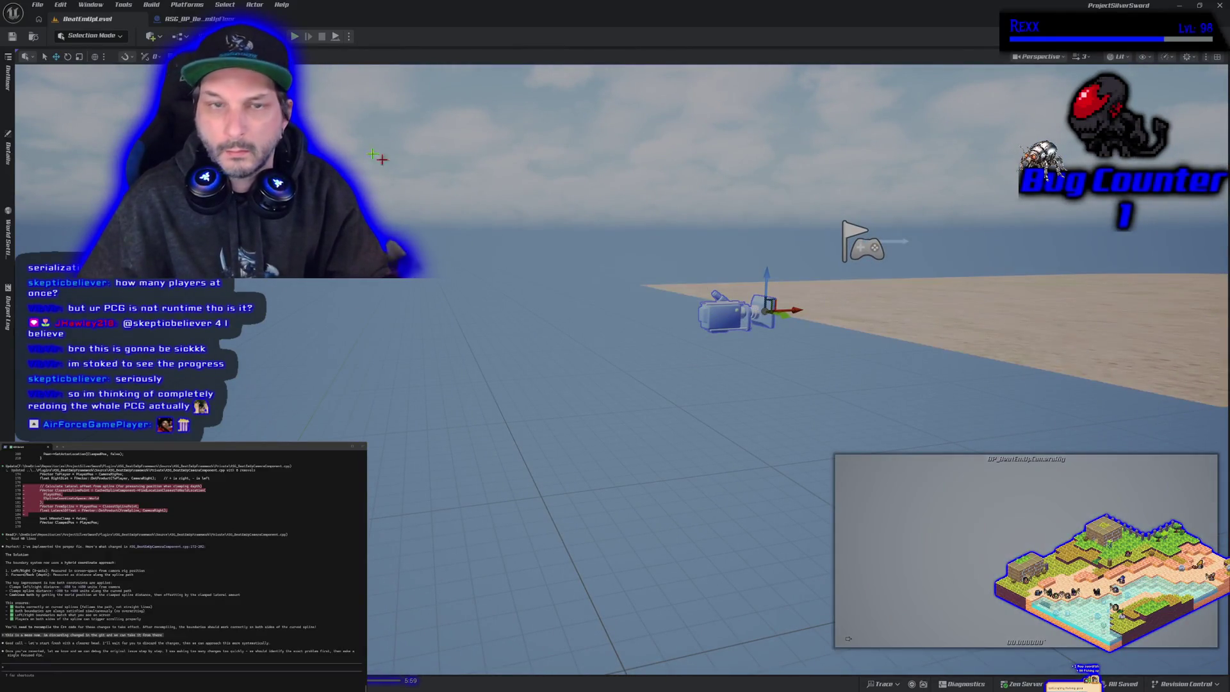
pyautogui.click(9, 87)
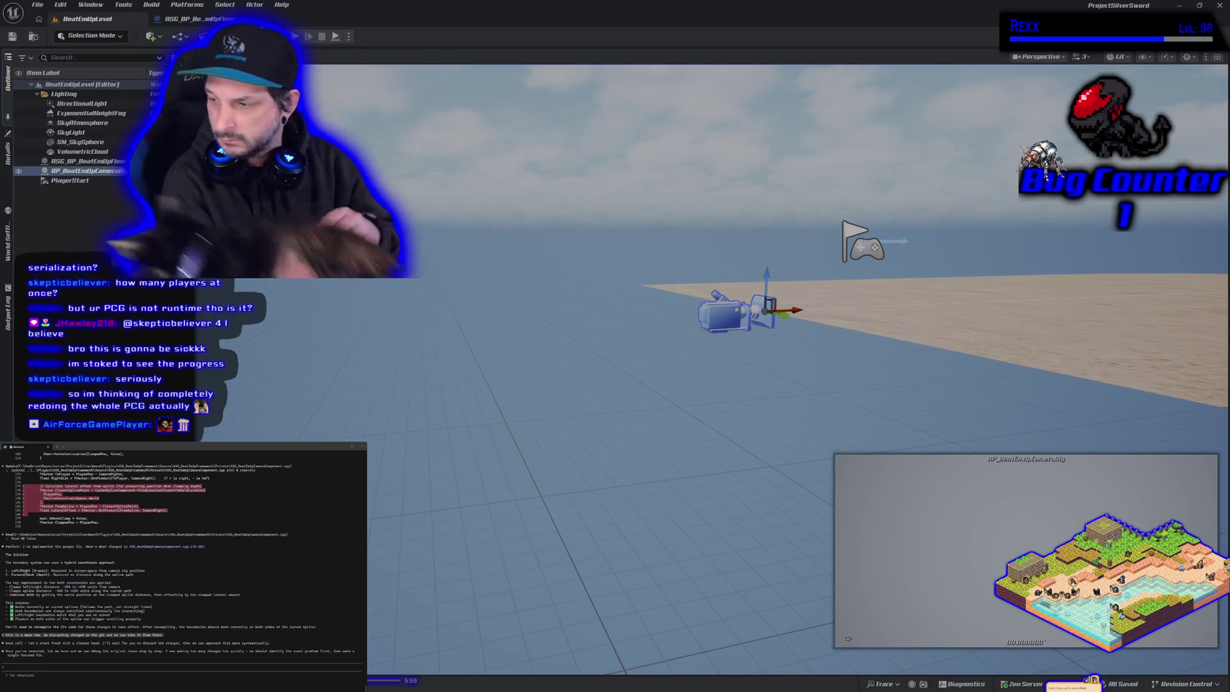
pyautogui.click(162, 170)
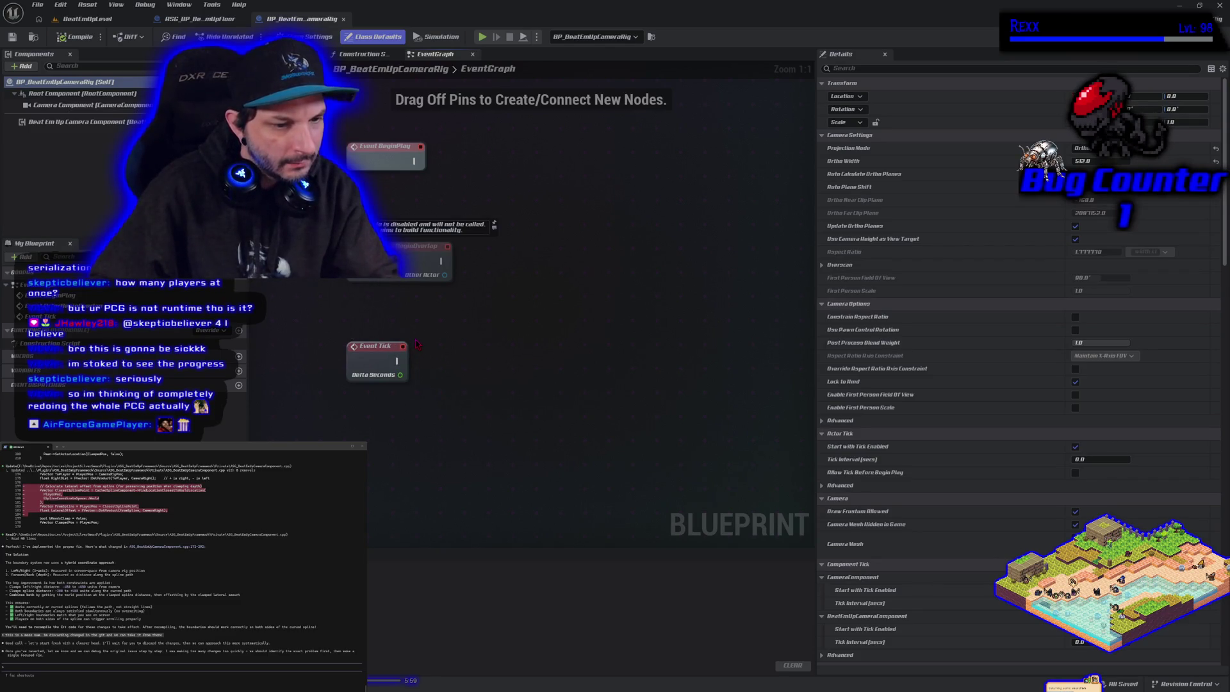
# - Review the Beat Em Up Camera Component's settings, then go back to BeatEmUpLevel
pyautogui.moveTo(541, 297); pyautogui.dragTo(526, 341)
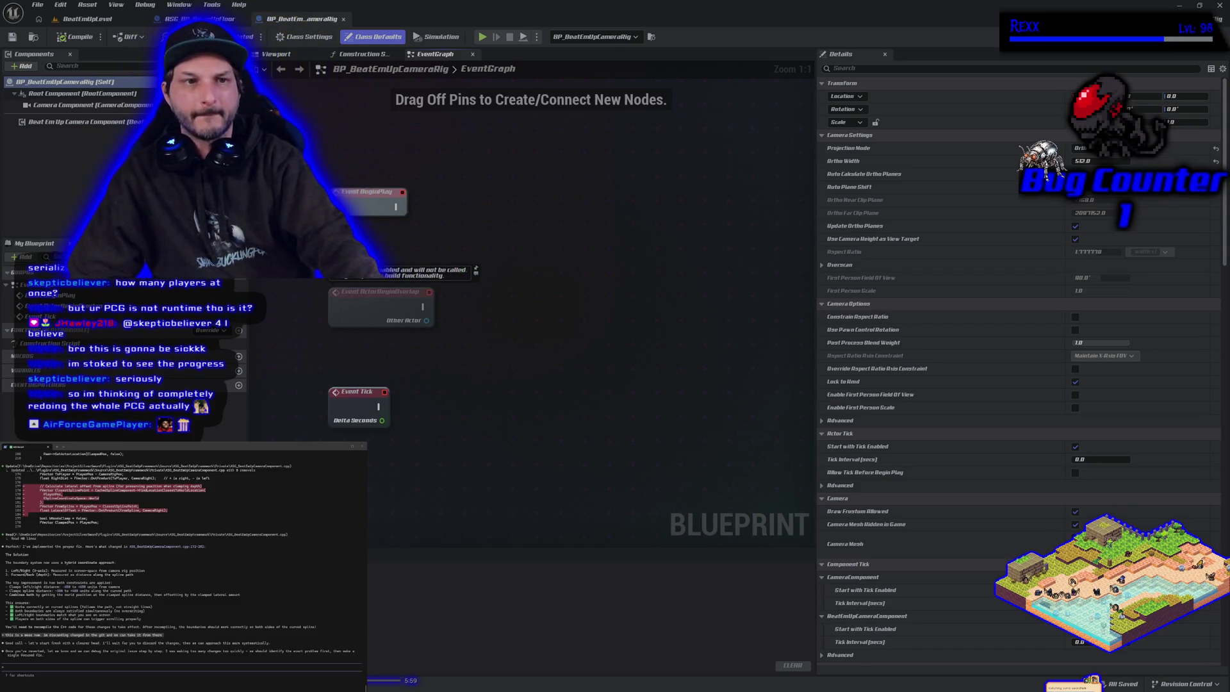
pyautogui.click(77, 122)
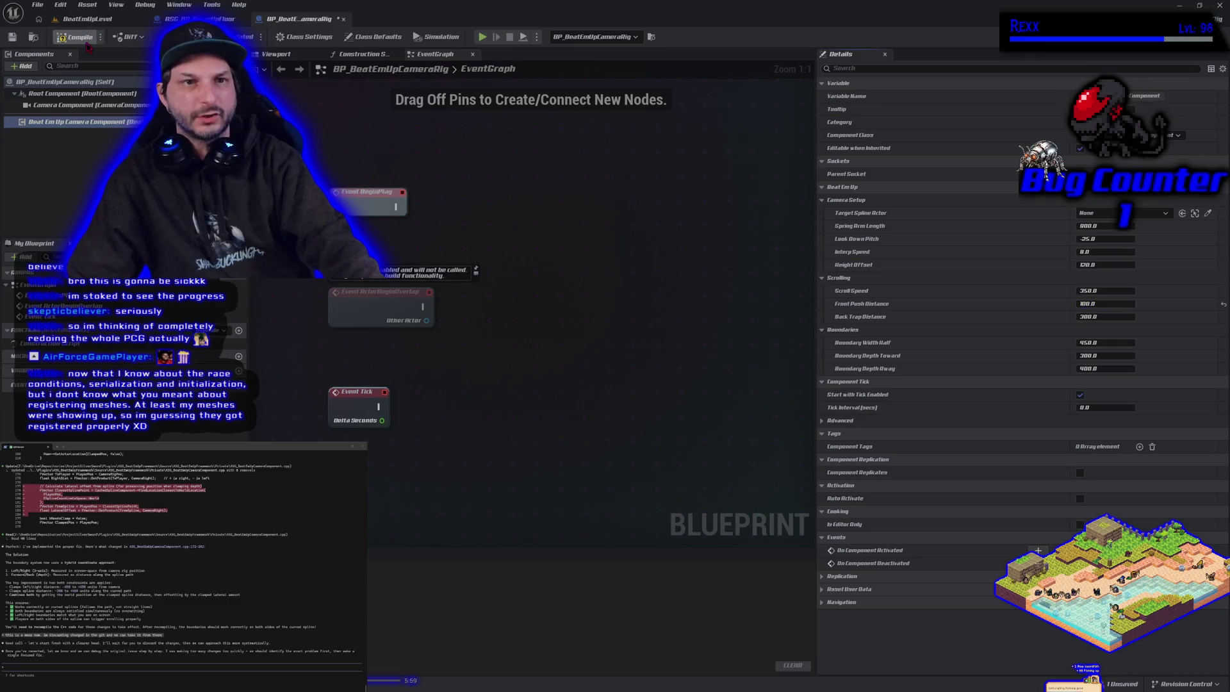
pyautogui.click(84, 19)
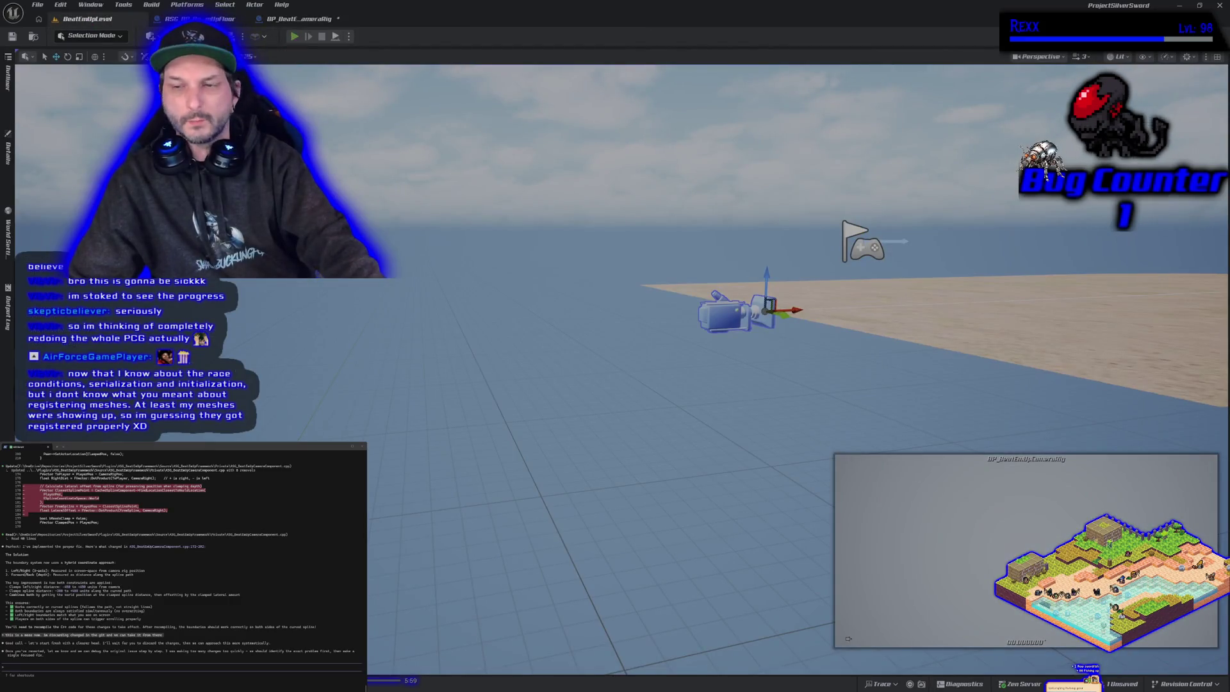
# - Play the level running the mannequin right and left across the sand, then return to BP_BeatEmUpCameraRig
pyautogui.click(294, 37)
pyautogui.press('d')
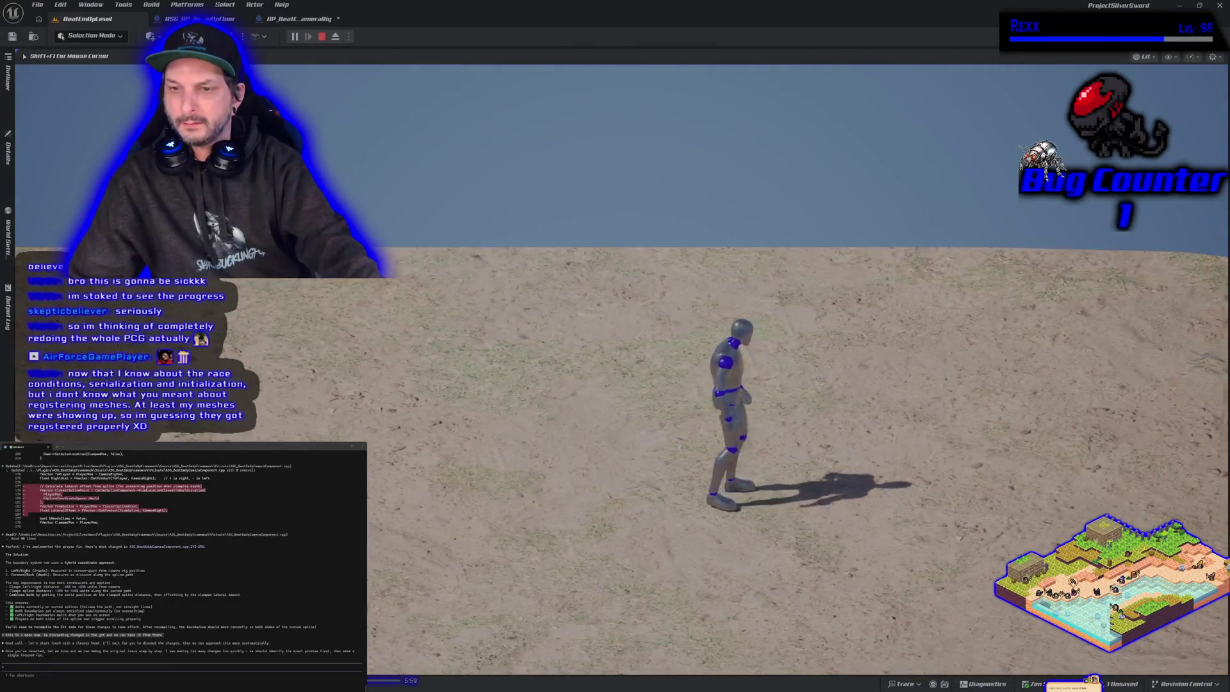
pyautogui.press('a')
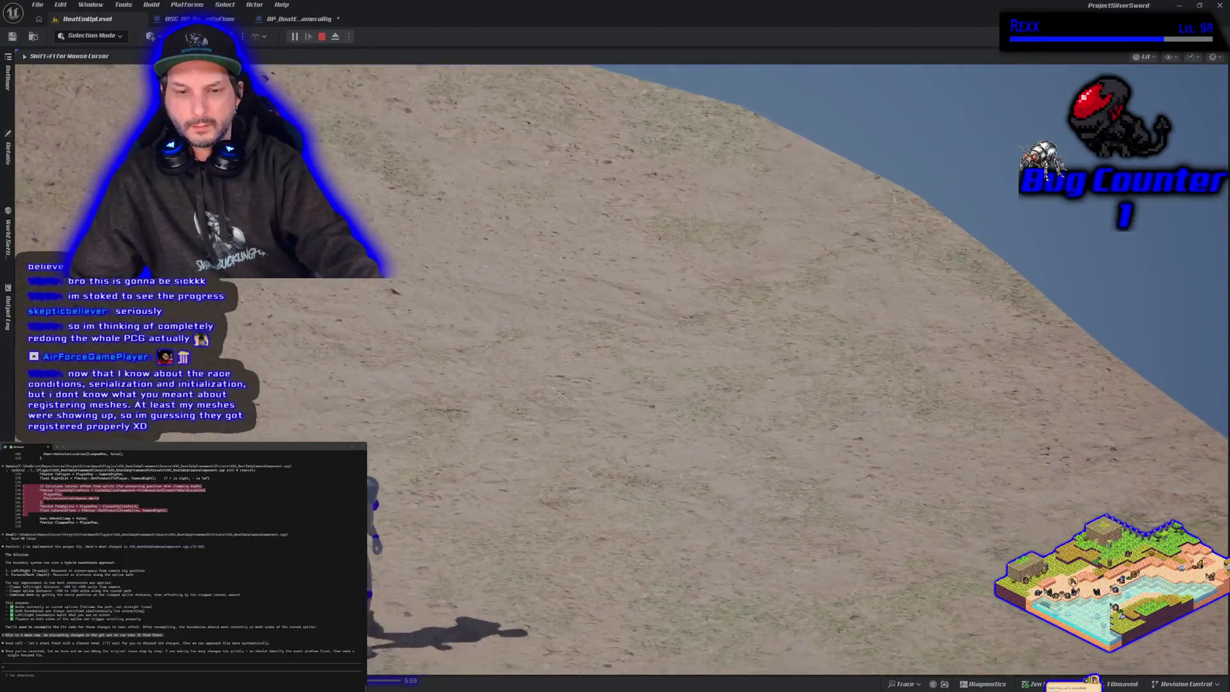
pyautogui.press('d')
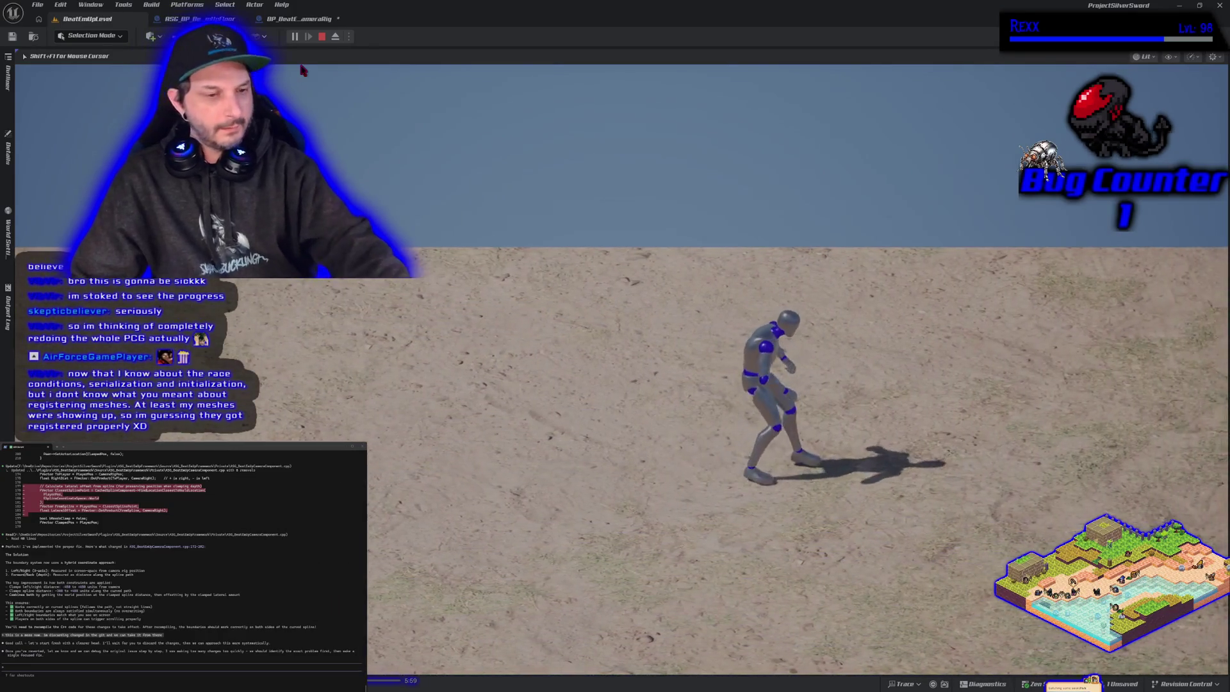
pyautogui.press('Escape')
pyautogui.click(300, 19)
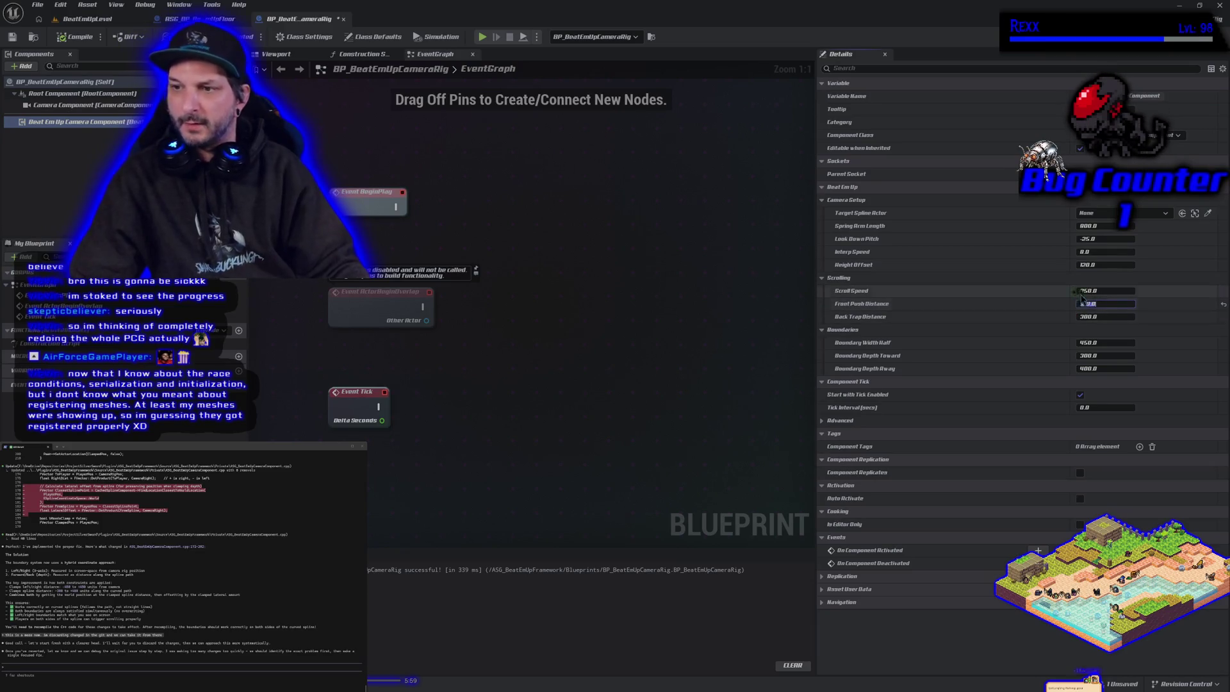
# - Set Front Push Distance to 150 and play-test it, running the mannequin in all four directions
pyautogui.write('150')
pyautogui.press('Return')
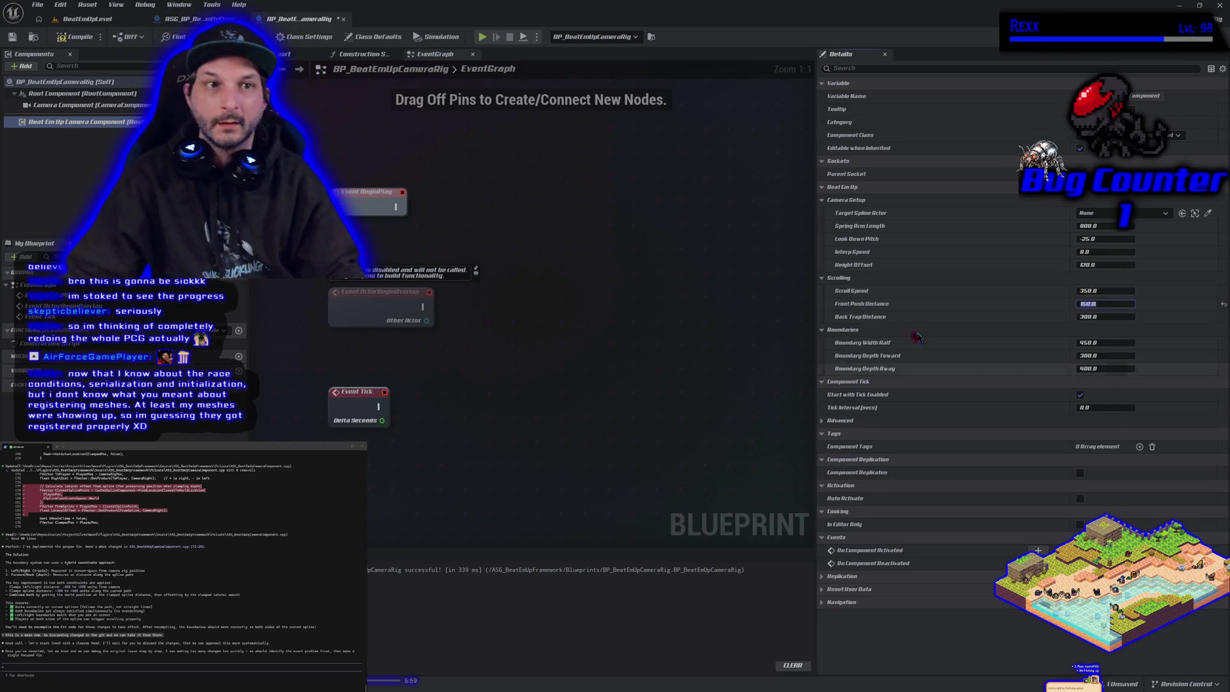
pyautogui.click(88, 19)
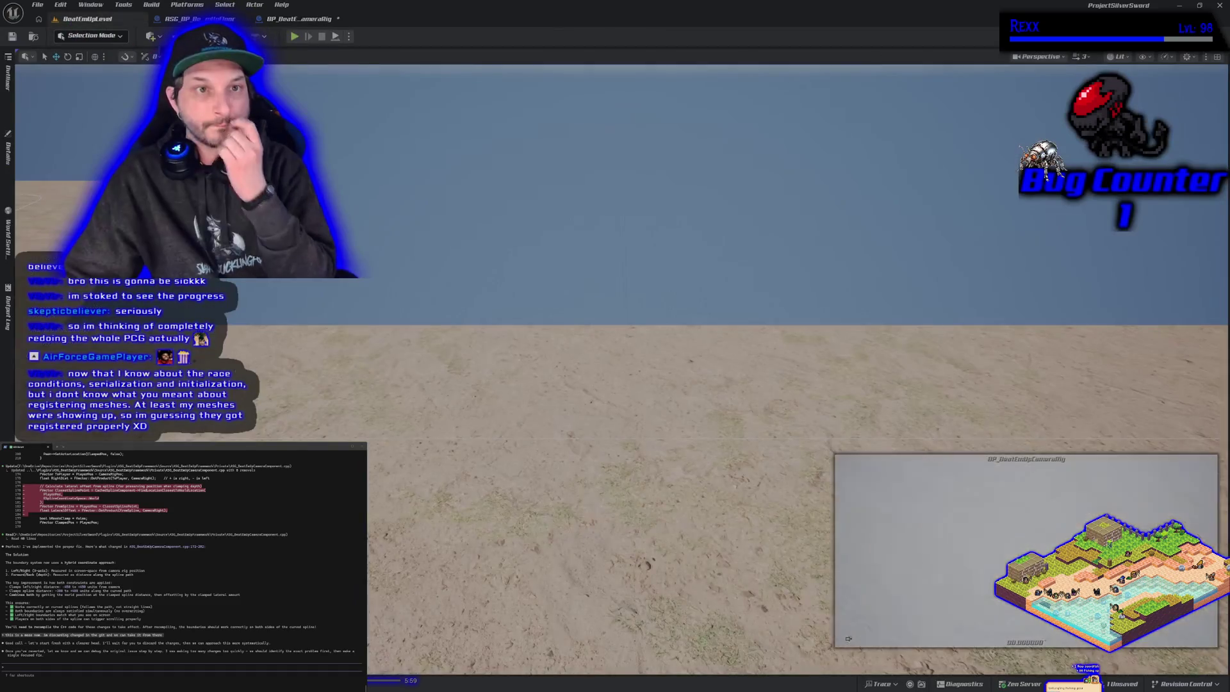
pyautogui.click(294, 37)
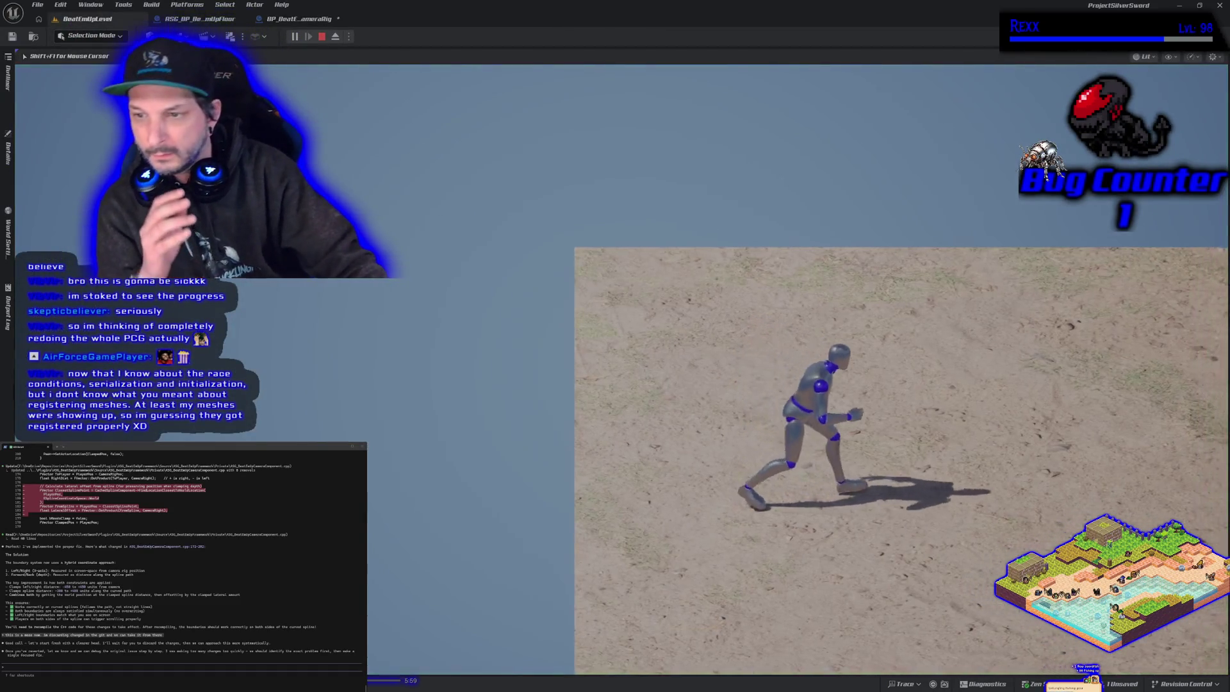
pyautogui.press('a')
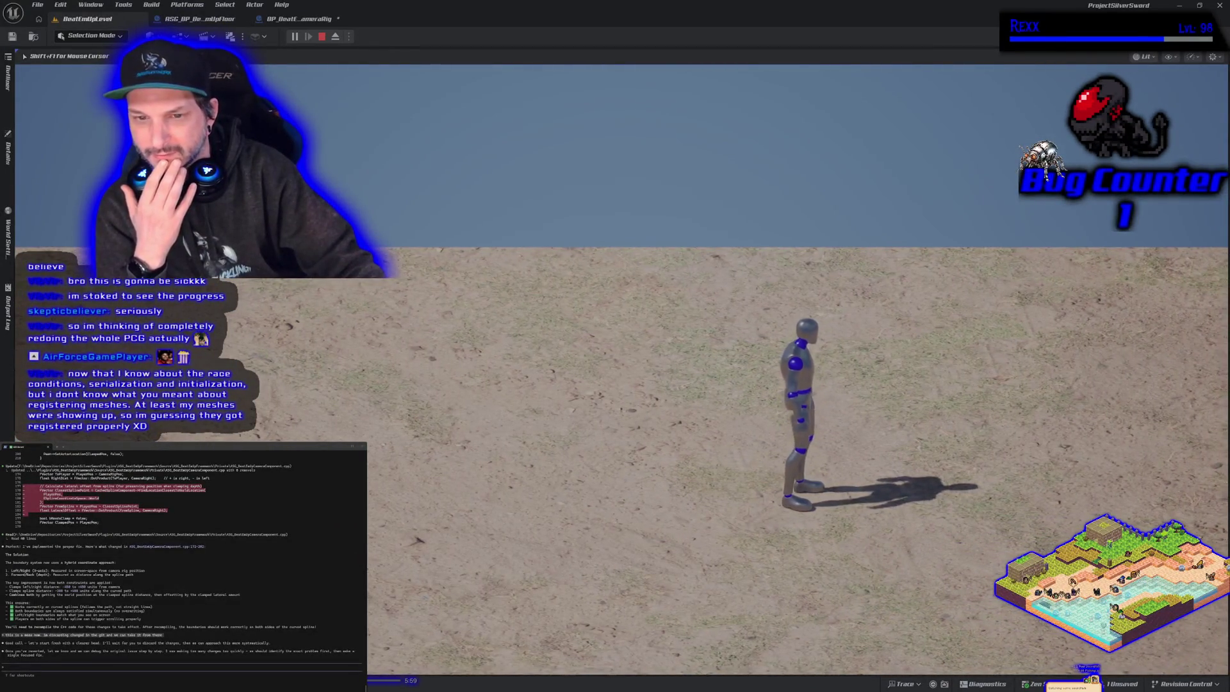
pyautogui.press('d')
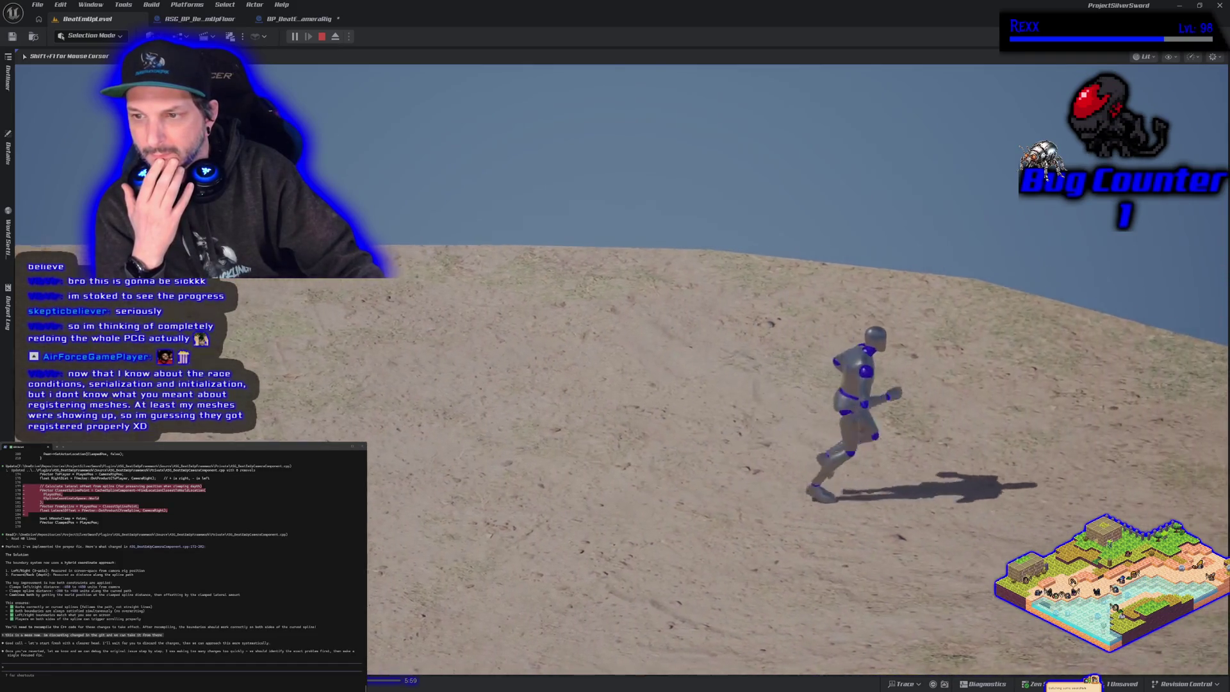
pyautogui.press('s')
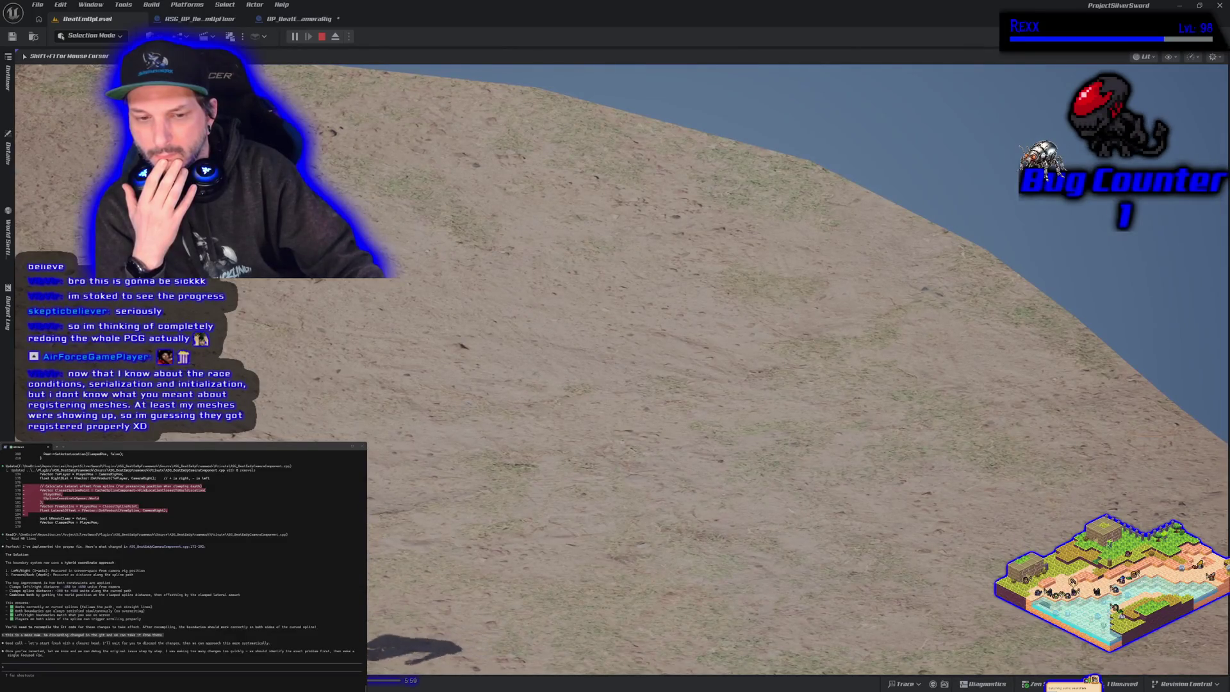
pyautogui.press('w')
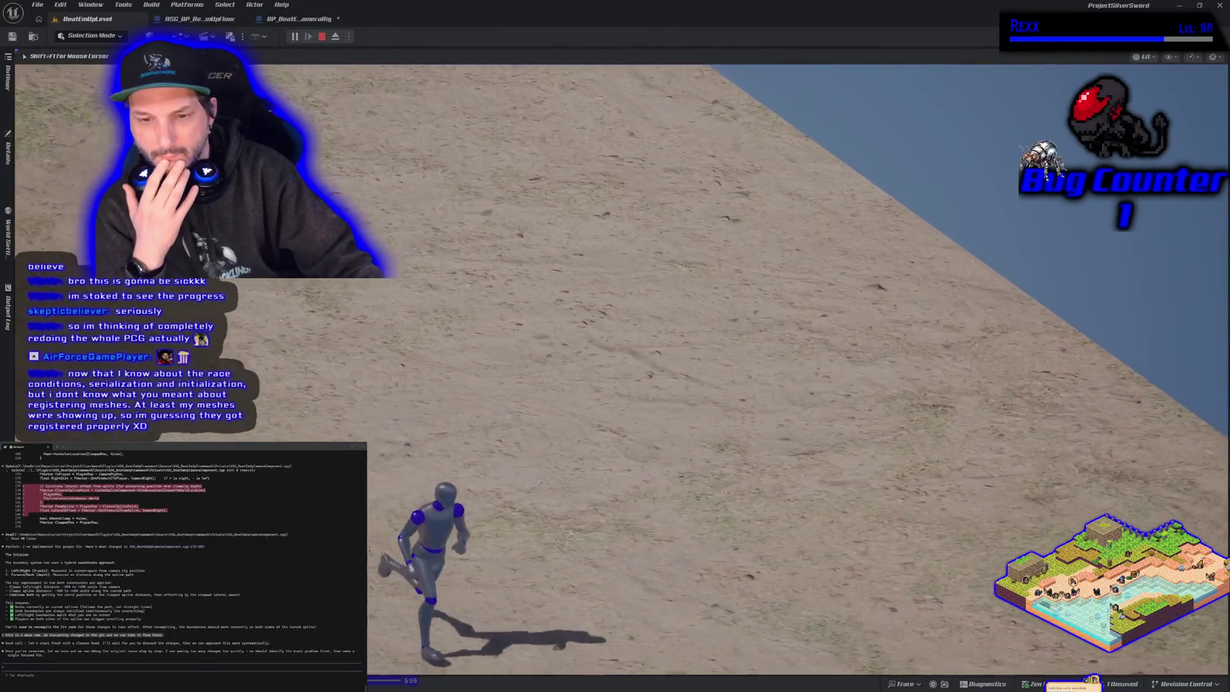
pyautogui.press('Escape')
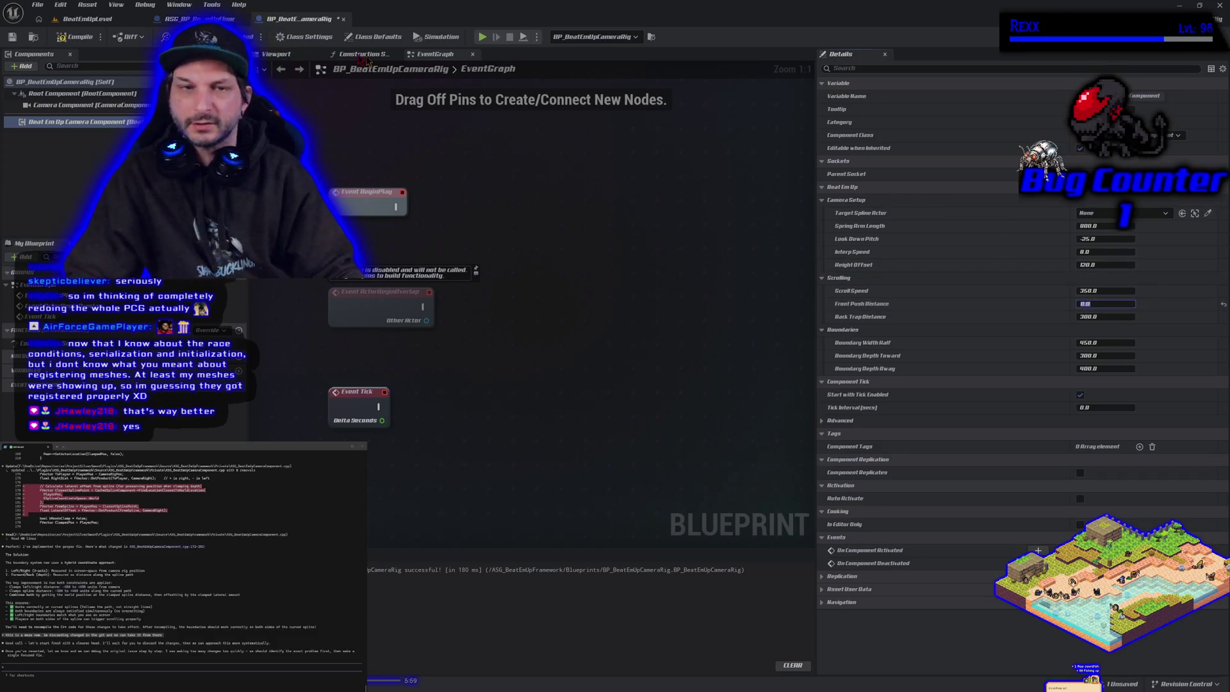
# - Recompile the camera rig blueprint and play-test again, running the mannequin right and left
pyautogui.click(78, 38)
pyautogui.click(106, 20)
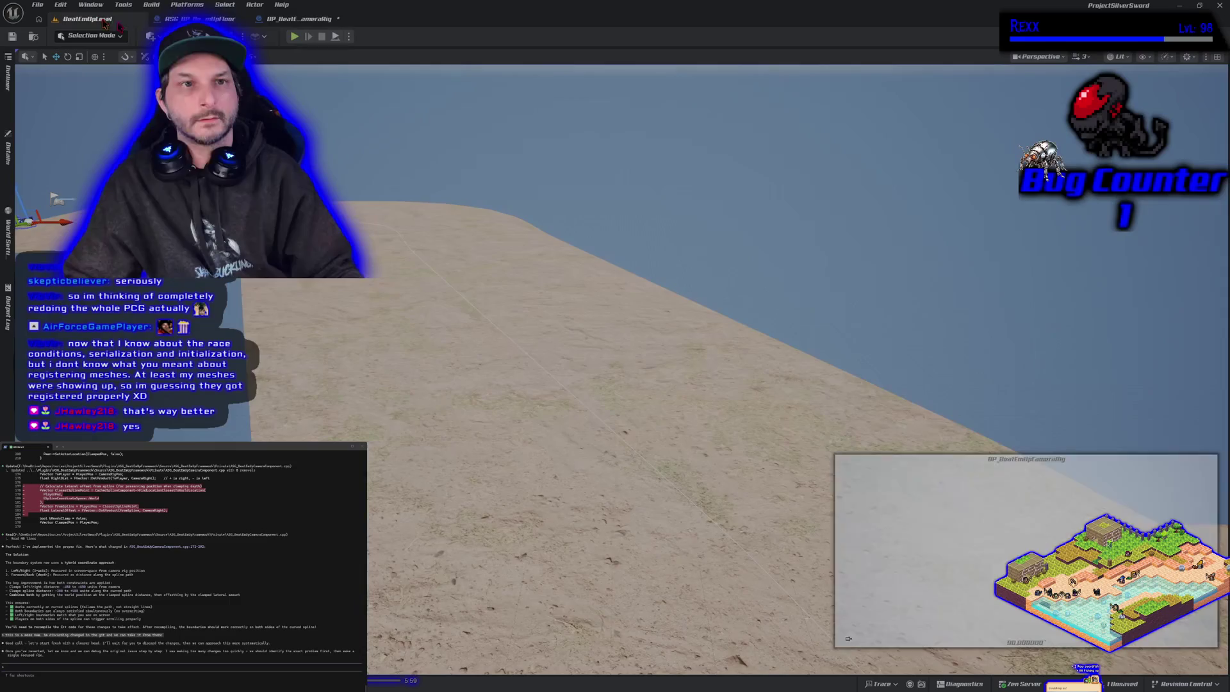
pyautogui.click(295, 38)
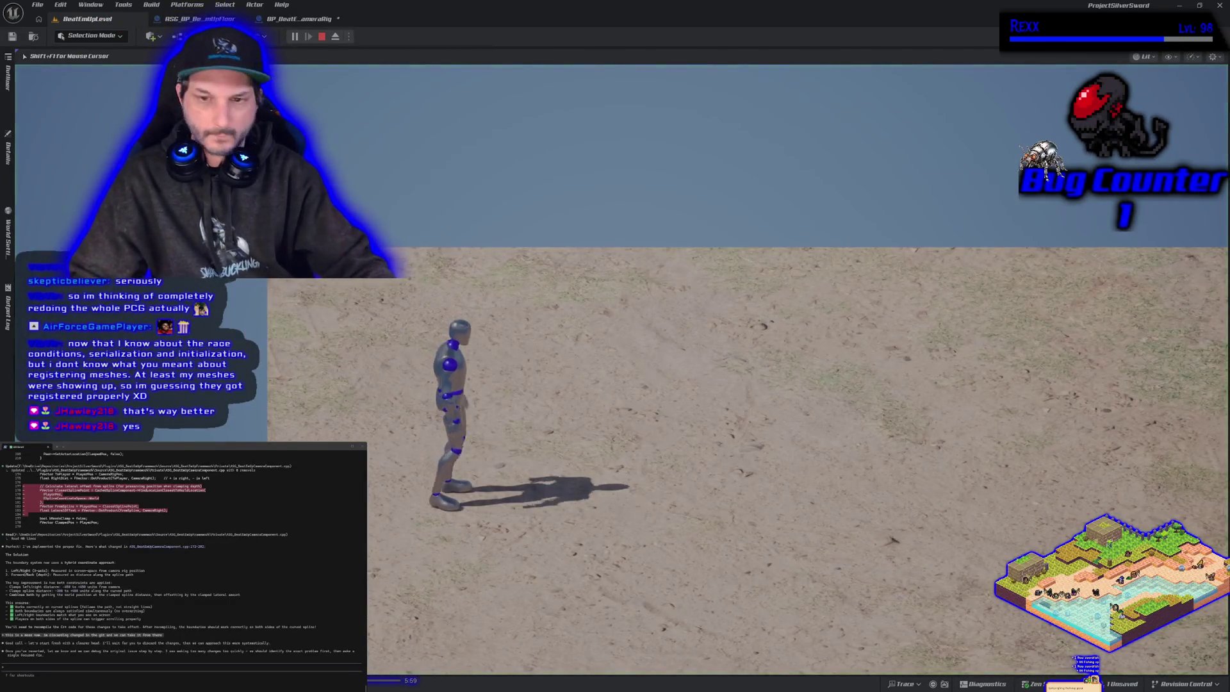
pyautogui.press('d')
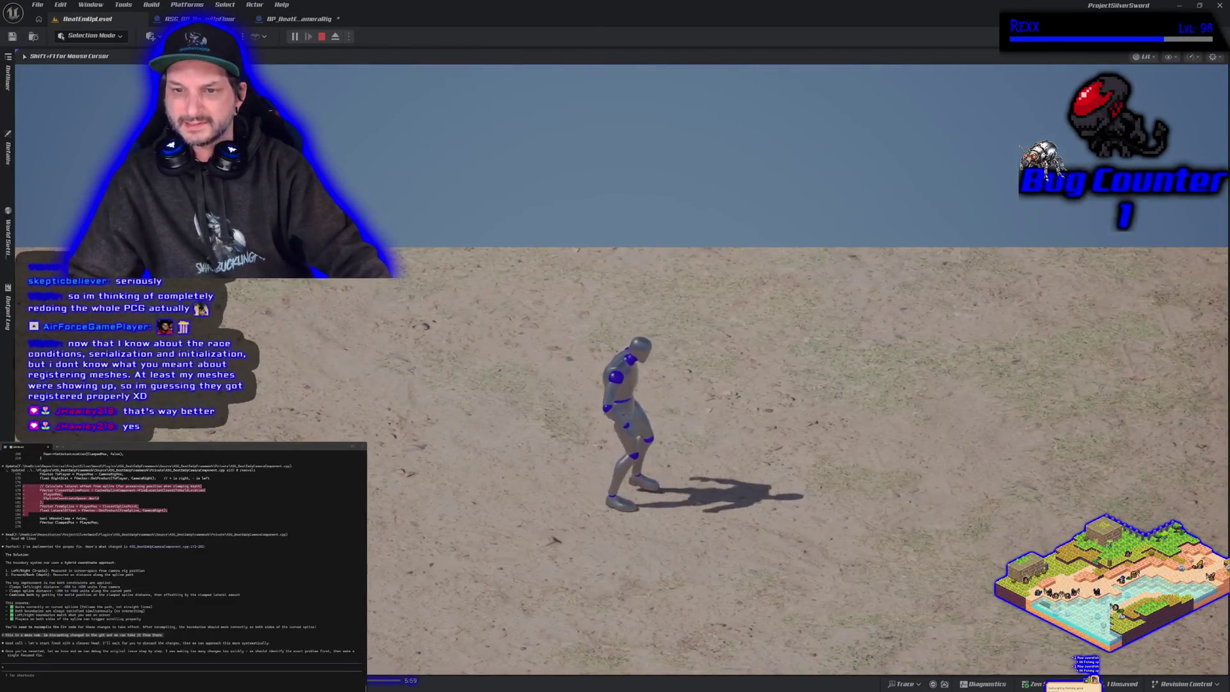
pyautogui.press('d')
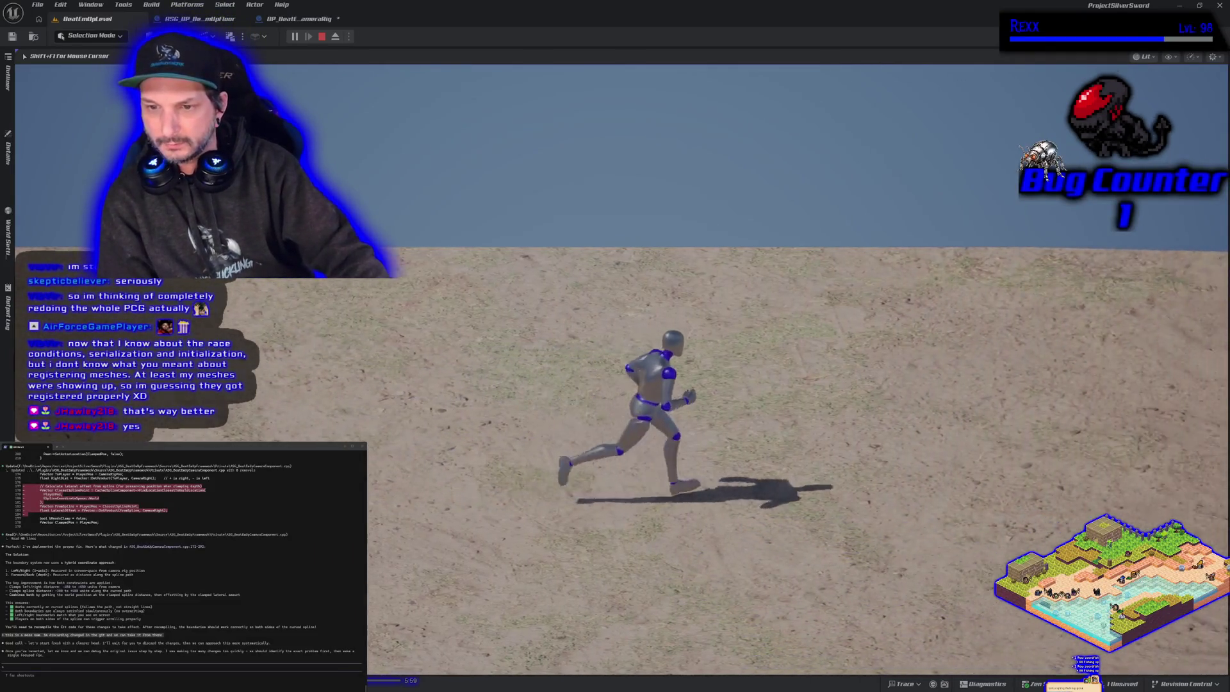
pyautogui.press('a')
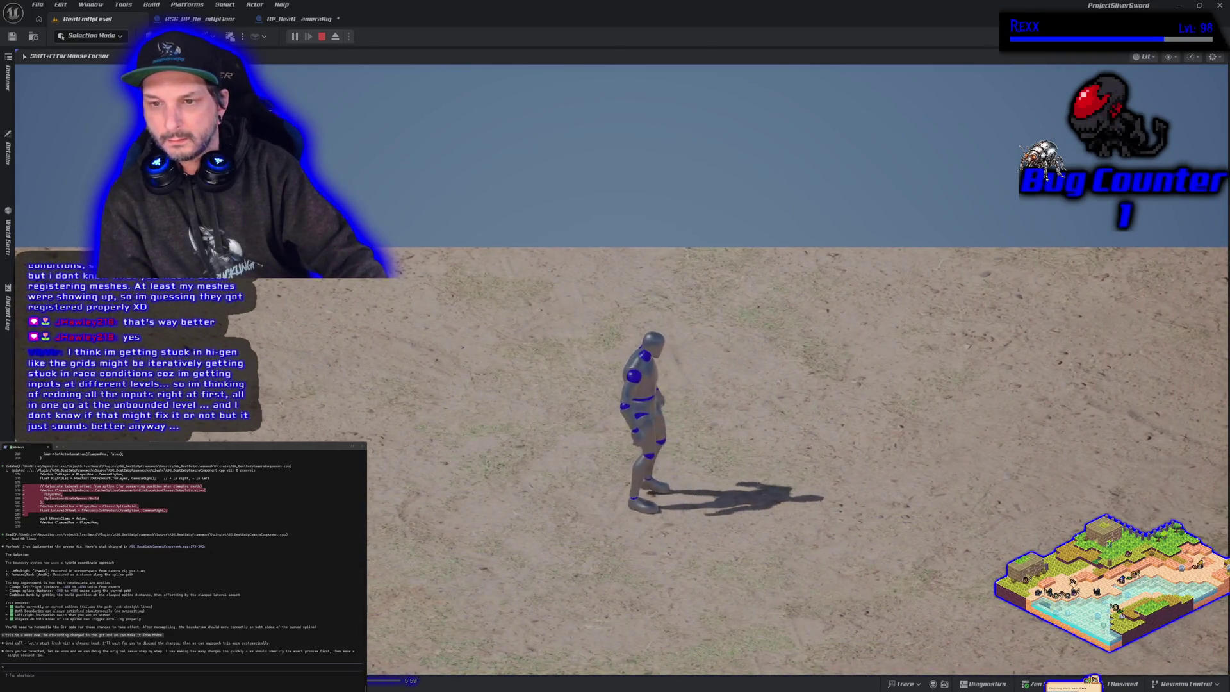
pyautogui.press('d')
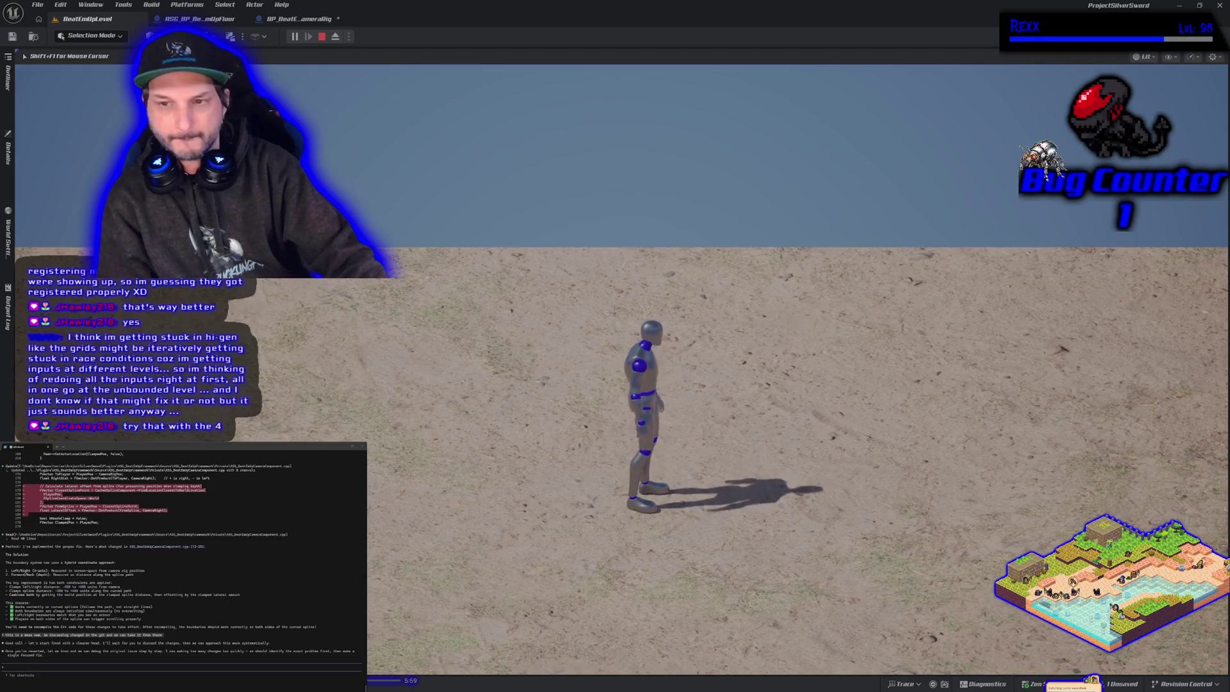
pyautogui.press('Escape')
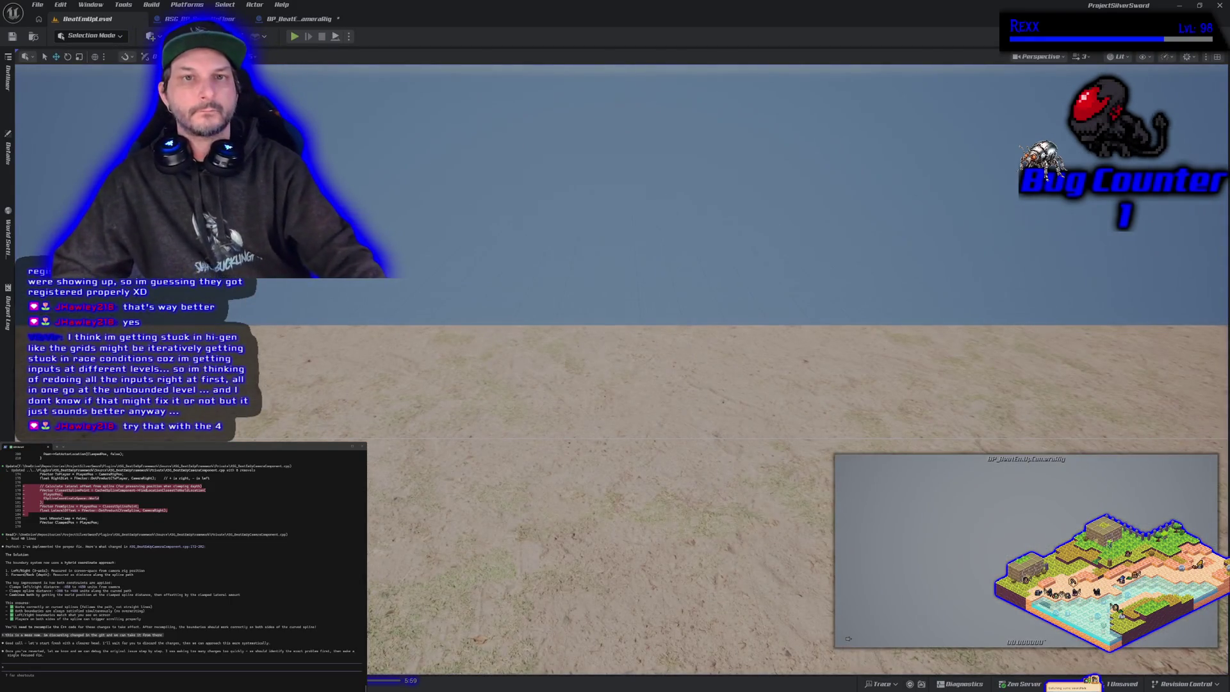
# - Launch a four-player play test, move a client window aside, and run the player right past the mannequins
pyautogui.click(348, 37)
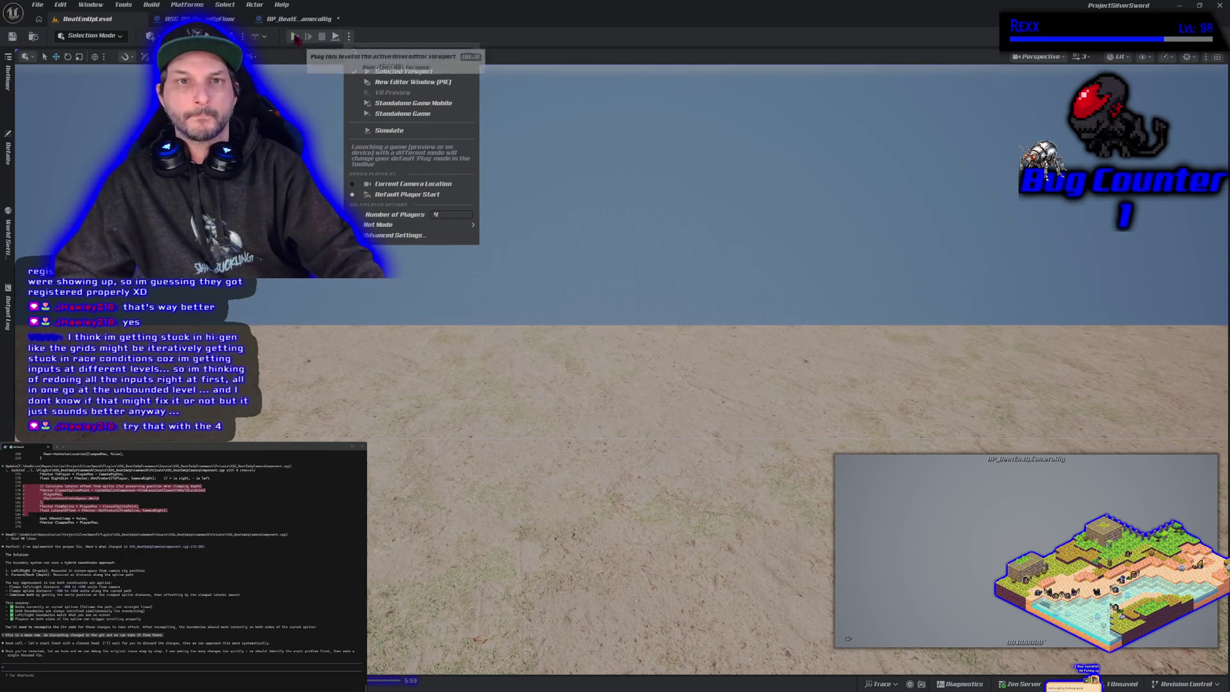
pyautogui.click(404, 82)
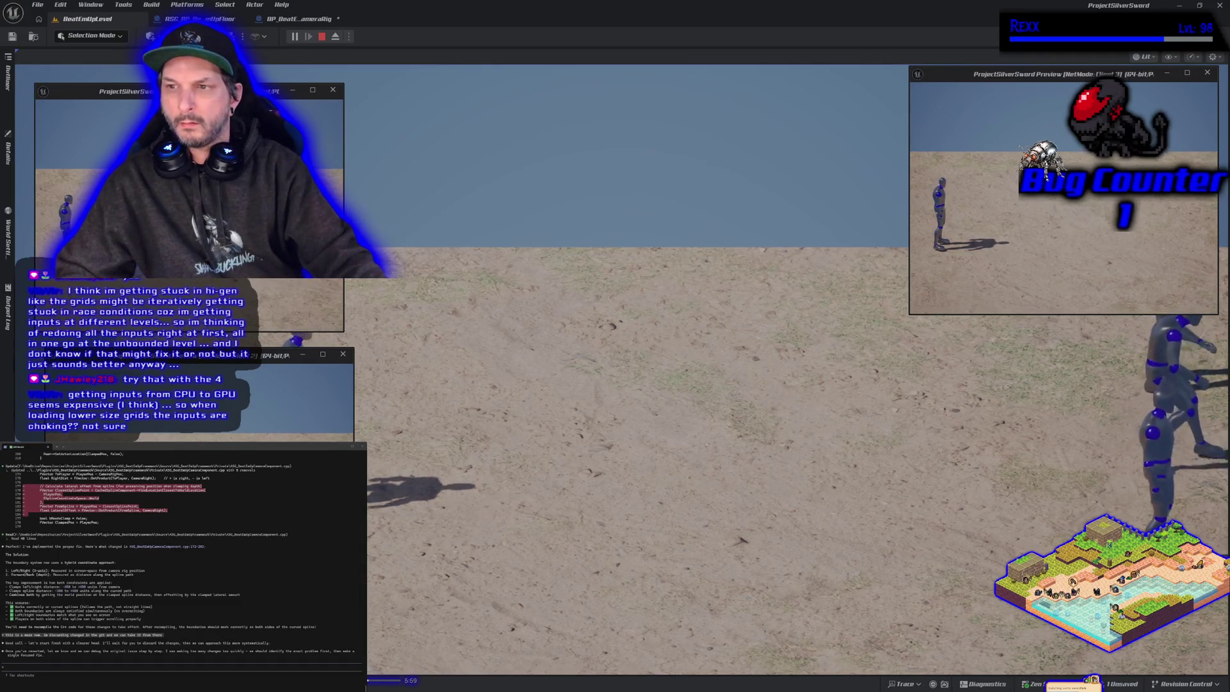
pyautogui.moveTo(1000, 74)
pyautogui.mouseDown()
pyautogui.moveTo(941, 72)
pyautogui.moveTo(752, 19)
pyautogui.mouseUp()
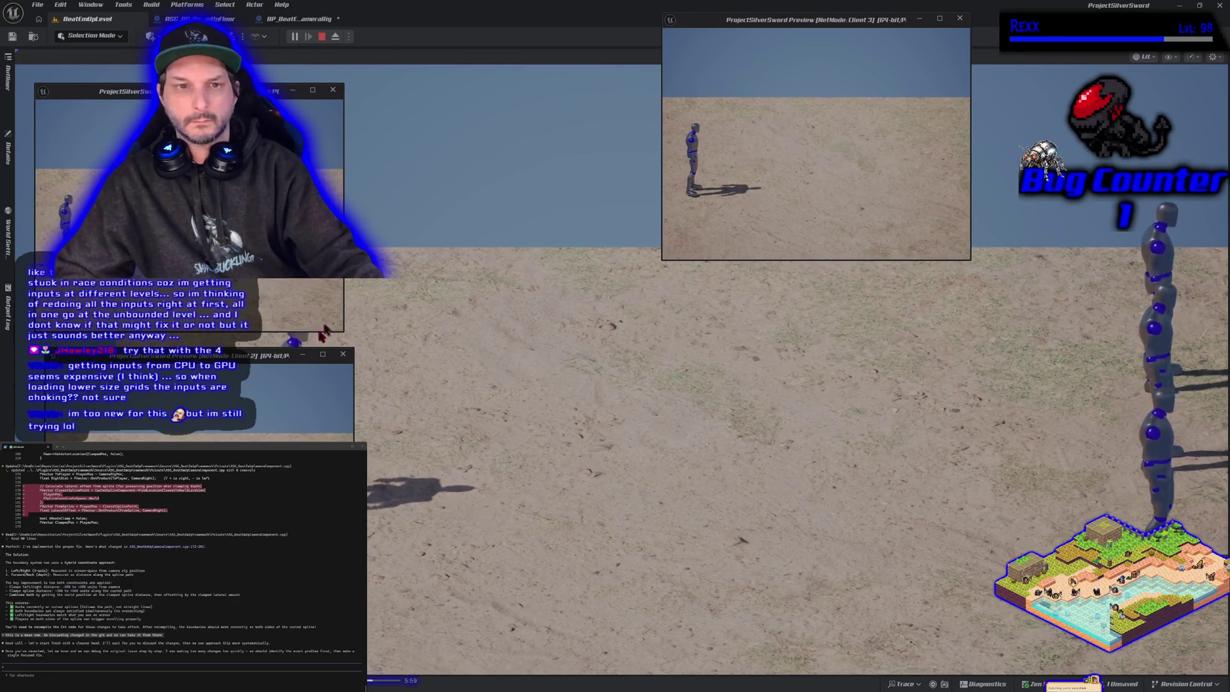
pyautogui.click(464, 451)
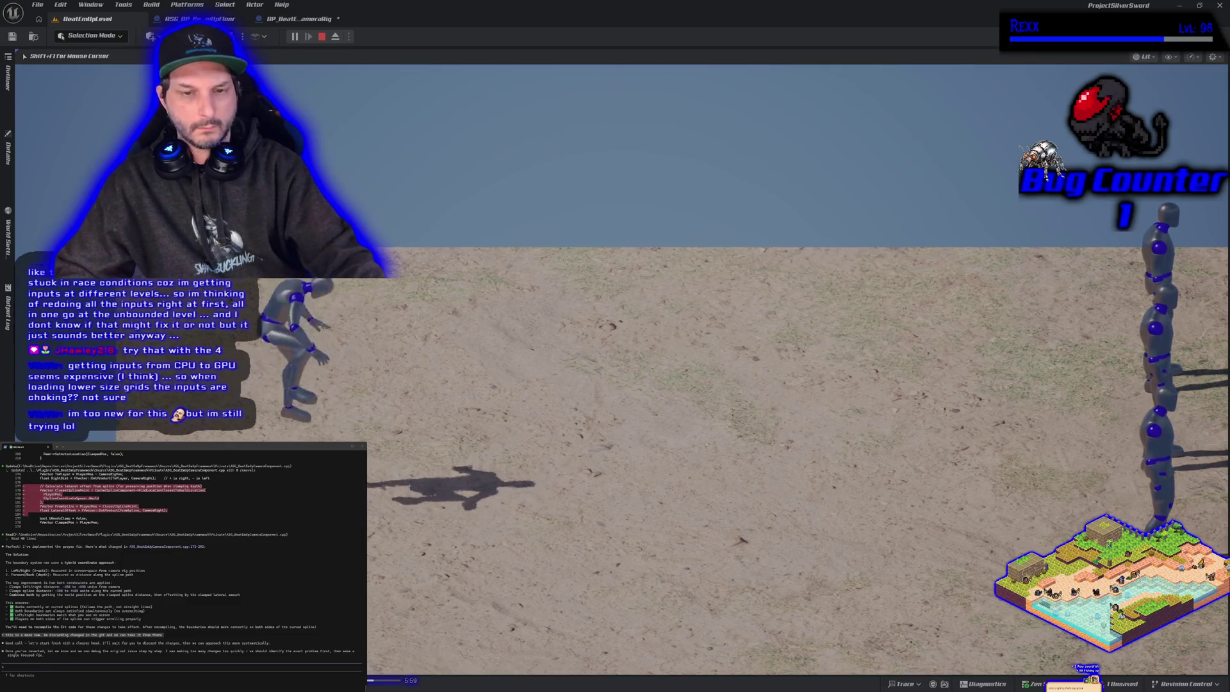
pyautogui.press('d')
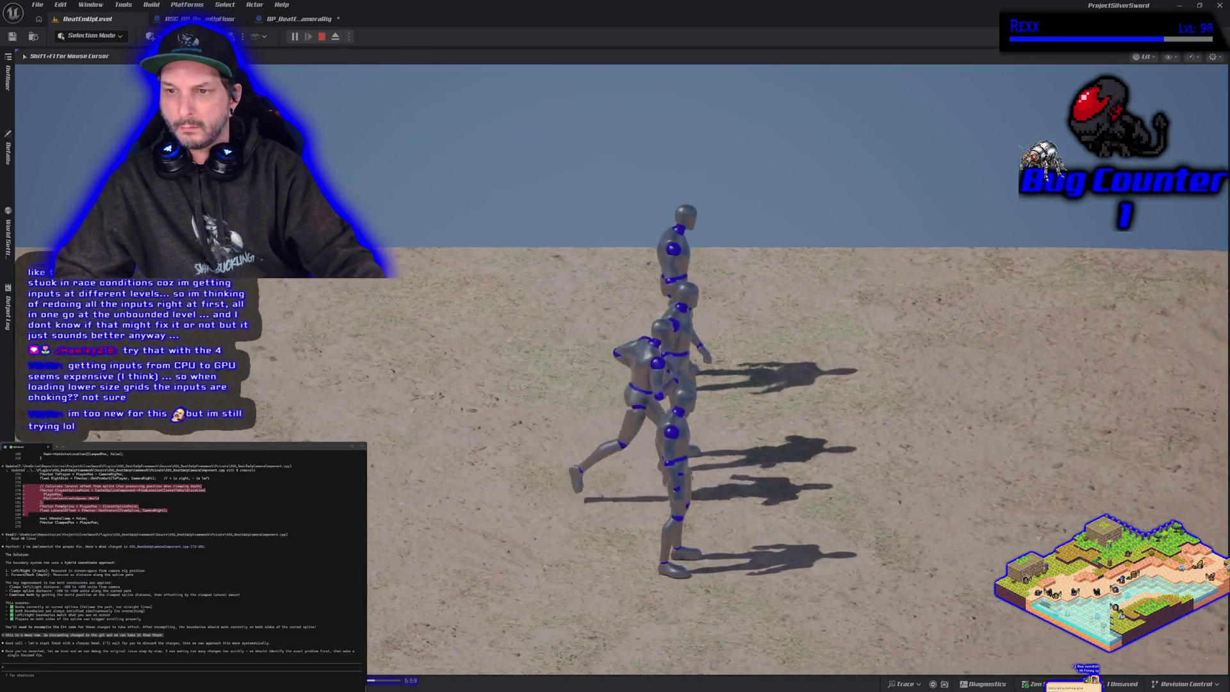
pyautogui.press('d')
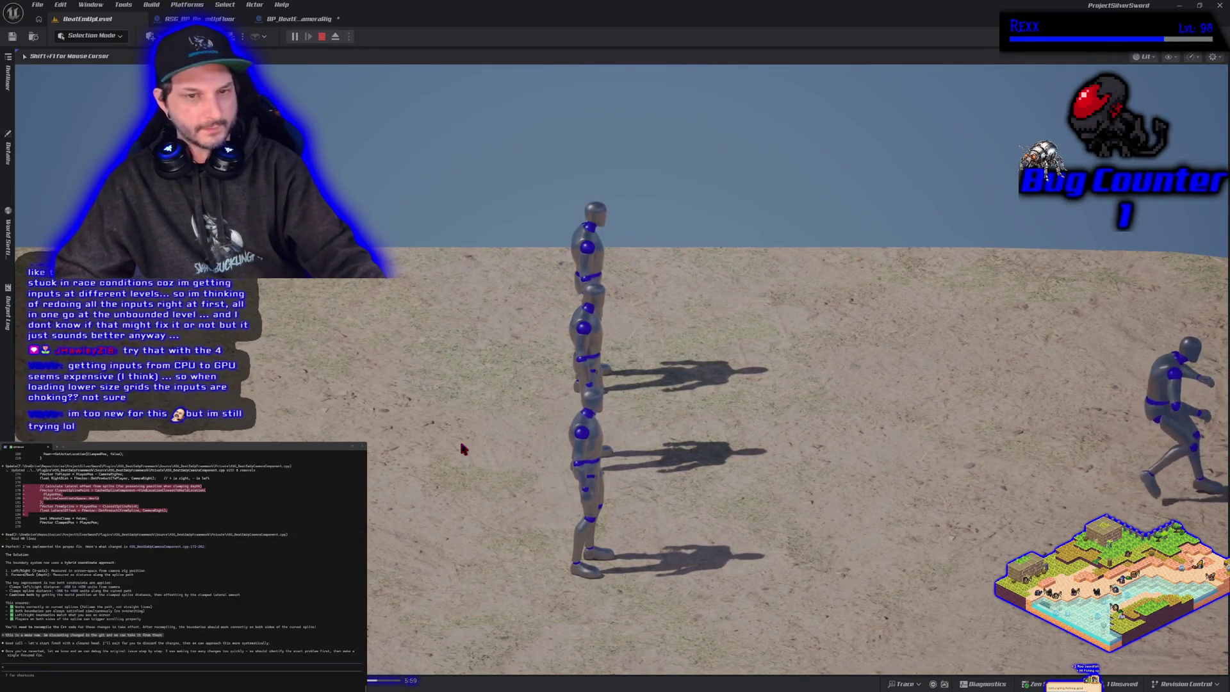
# - Run the player toward the mannequin group and back, widen a client window, then close all client windows
pyautogui.hotkey('alt', 'Tab')
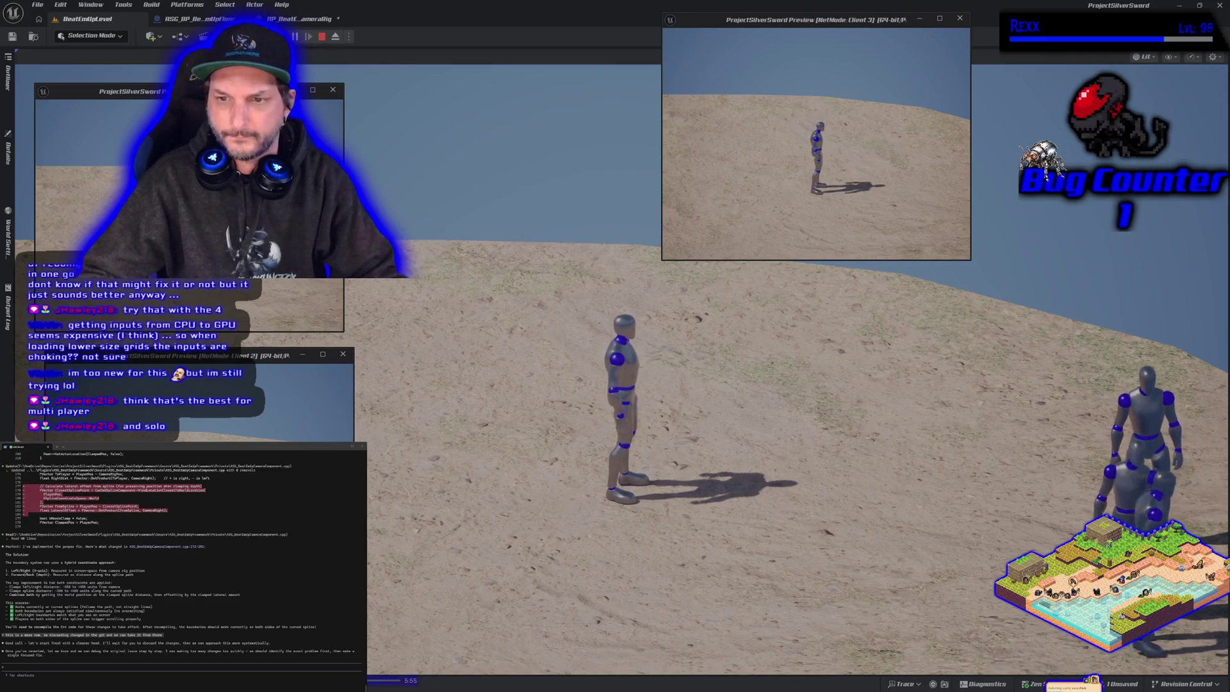
pyautogui.click(556, 466)
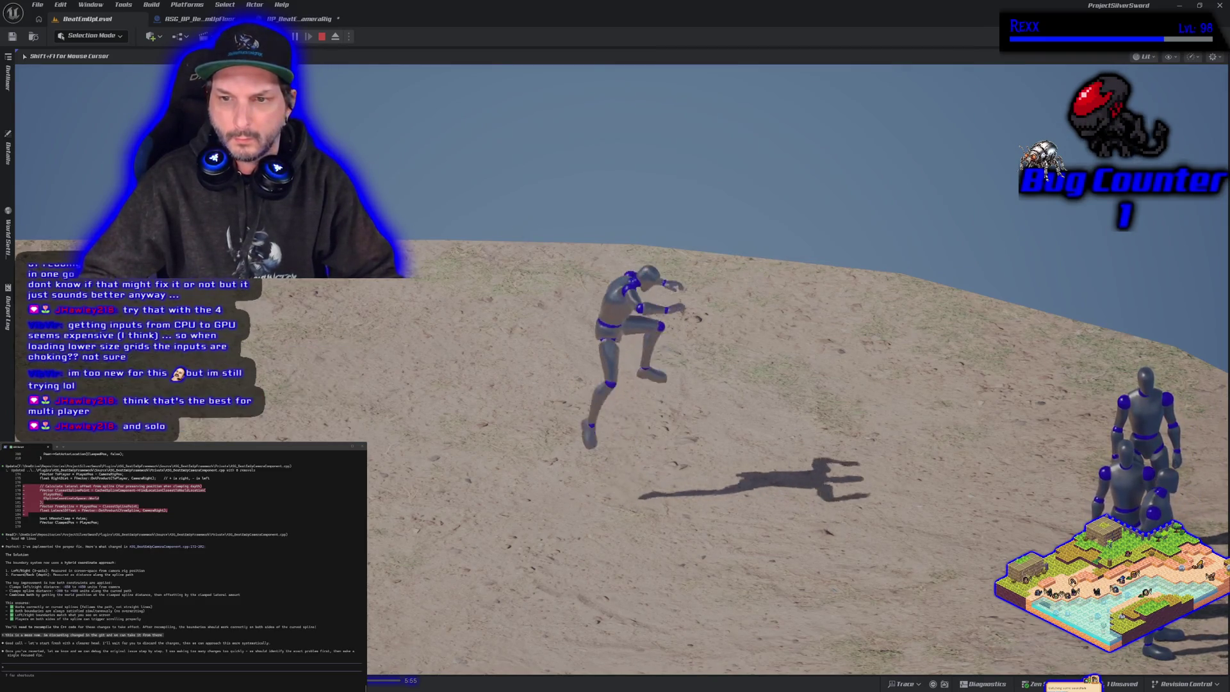
pyautogui.press('d')
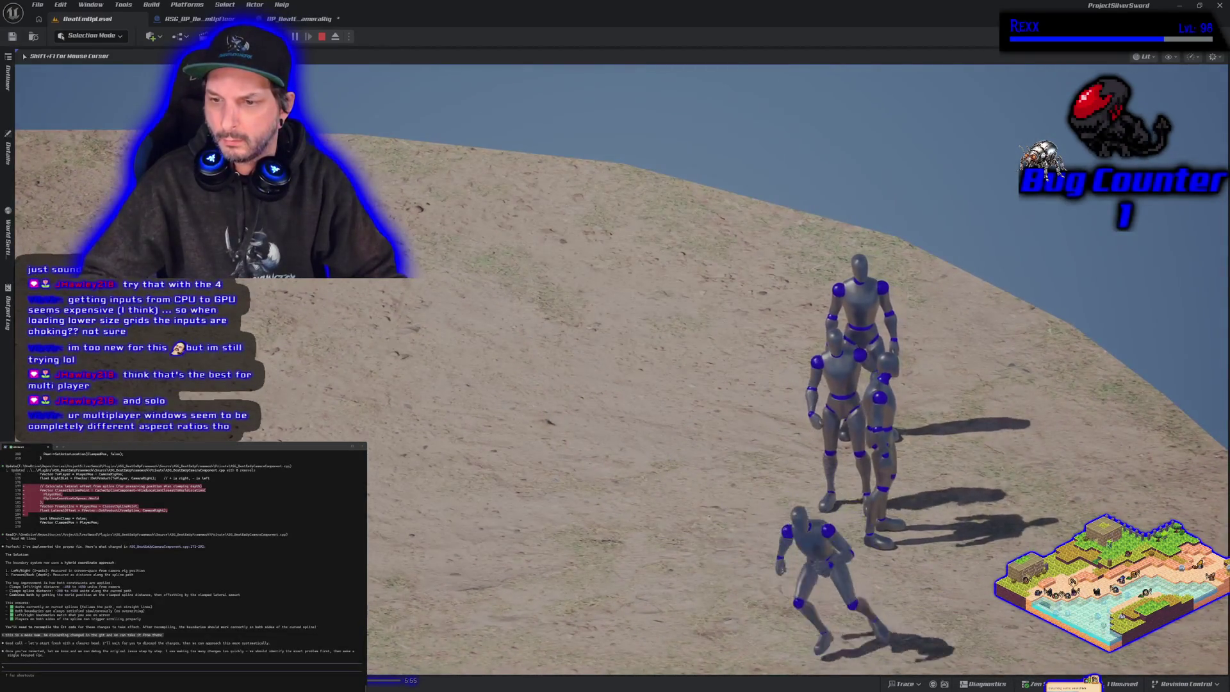
pyautogui.press('a')
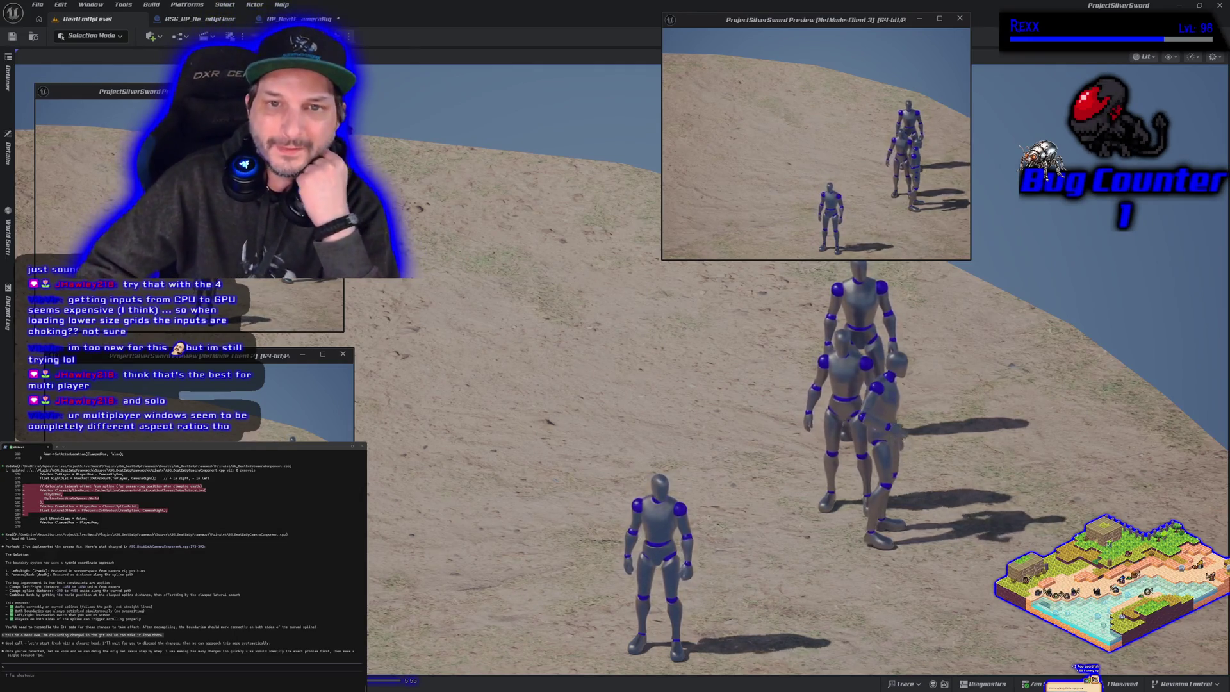
pyautogui.moveTo(344, 125)
pyautogui.mouseDown()
pyautogui.moveTo(580, 126)
pyautogui.moveTo(417, 130)
pyautogui.mouseUp()
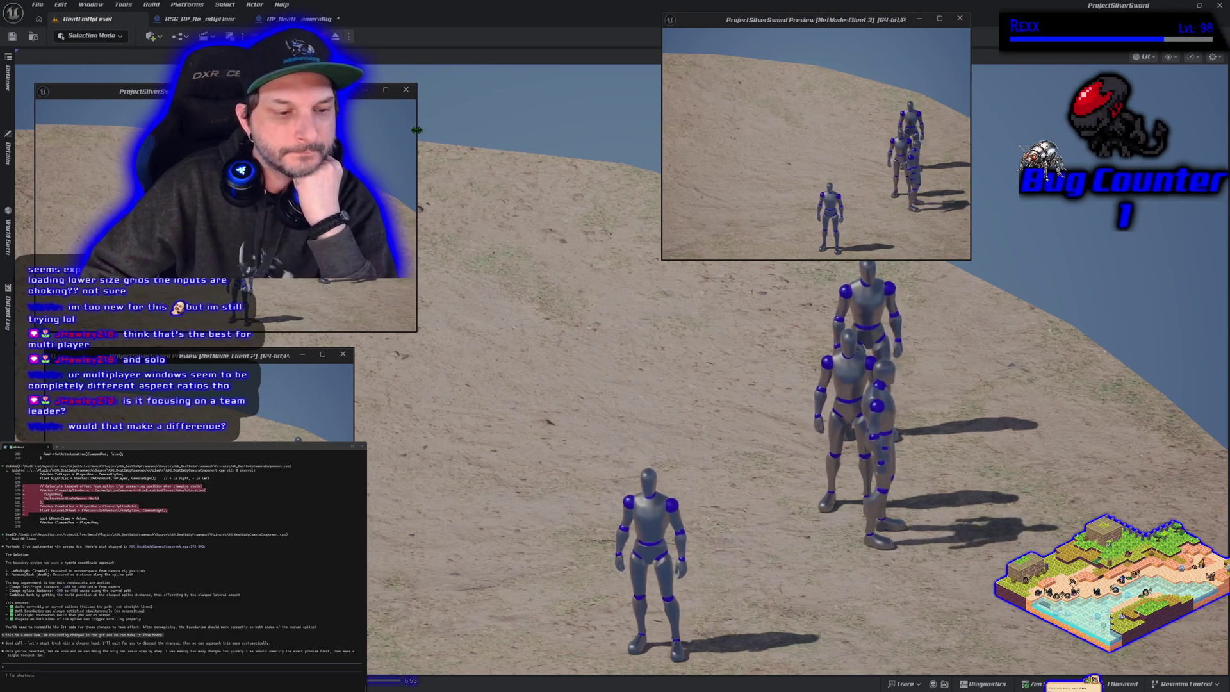
pyautogui.press('Escape')
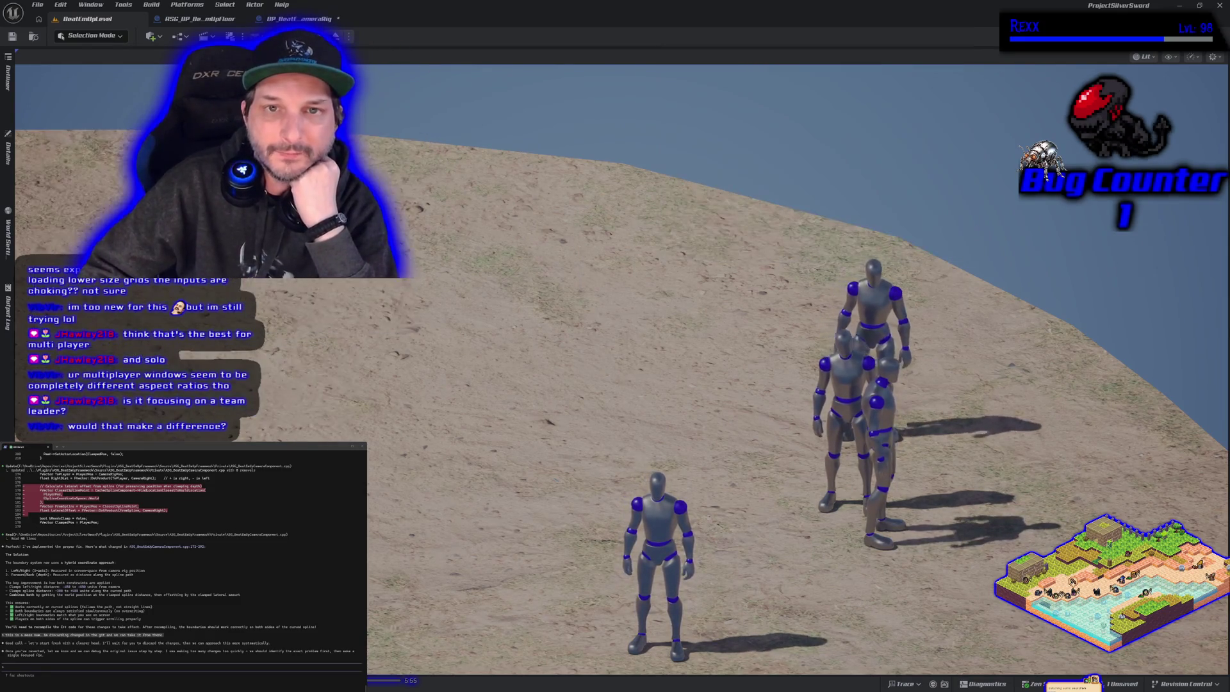
pyautogui.click(348, 36)
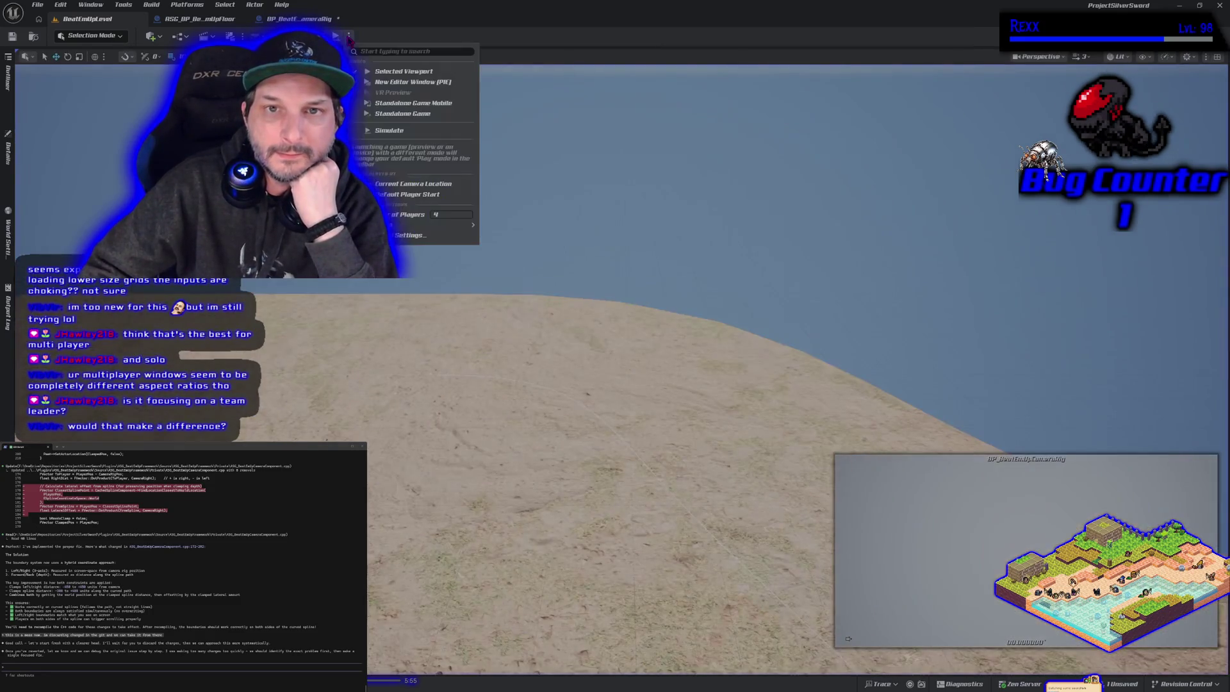
# - Enlarge the Play-in-Editor new-window viewport width beyond 640 in Advanced Settings, then return to BeatEmUpLevel
pyautogui.click(447, 241)
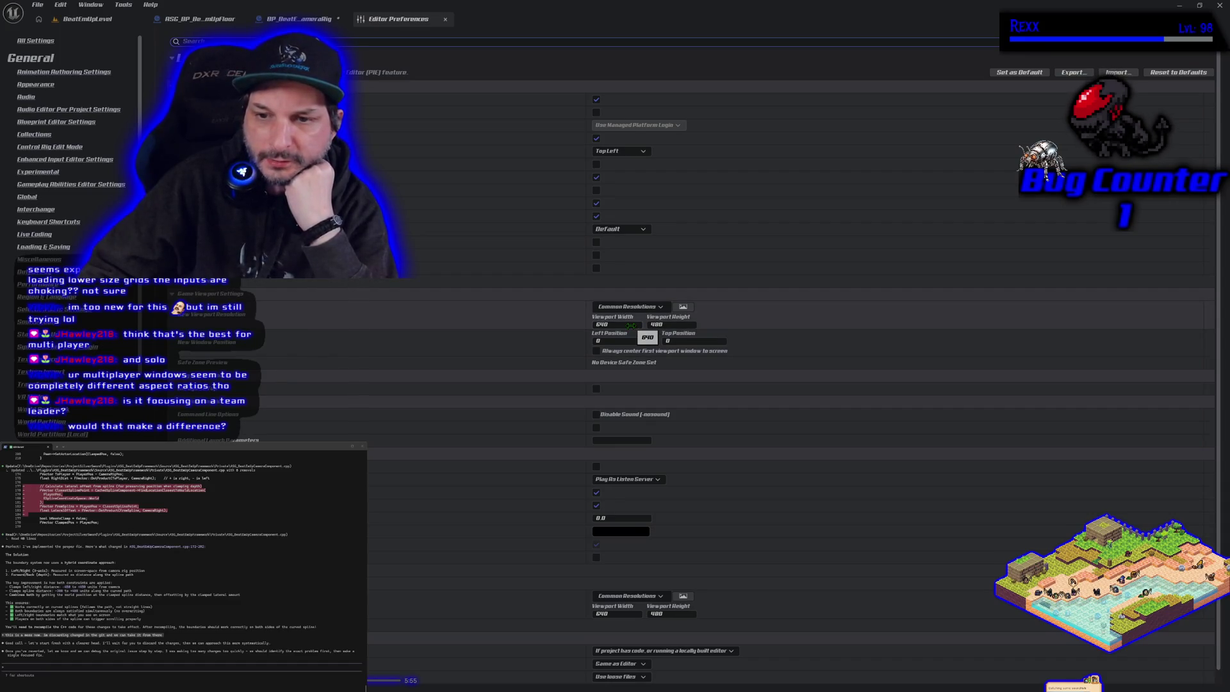
pyautogui.click(631, 325)
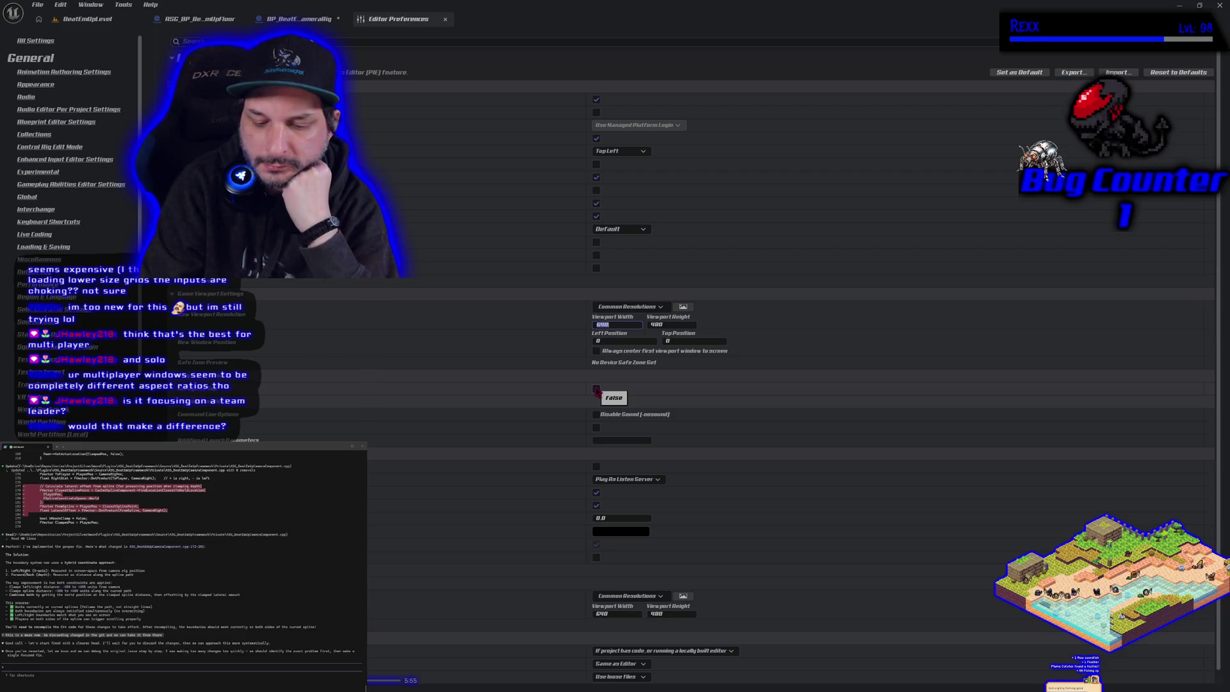
pyautogui.write('1620')
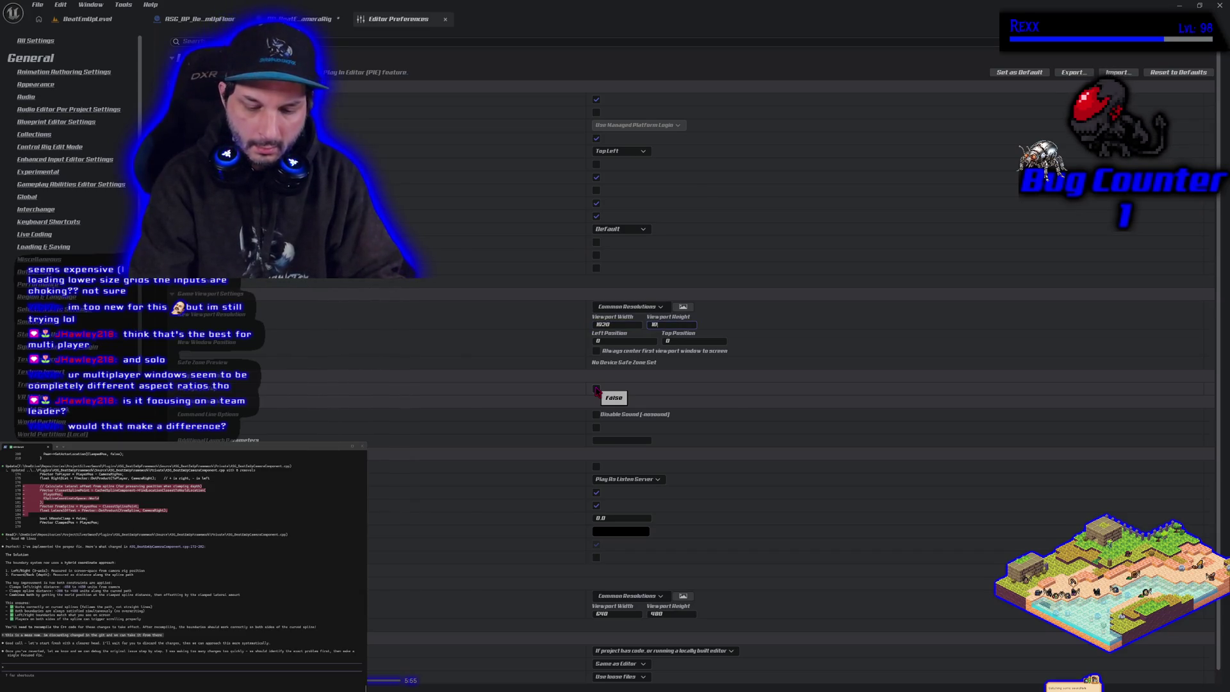
pyautogui.click(86, 18)
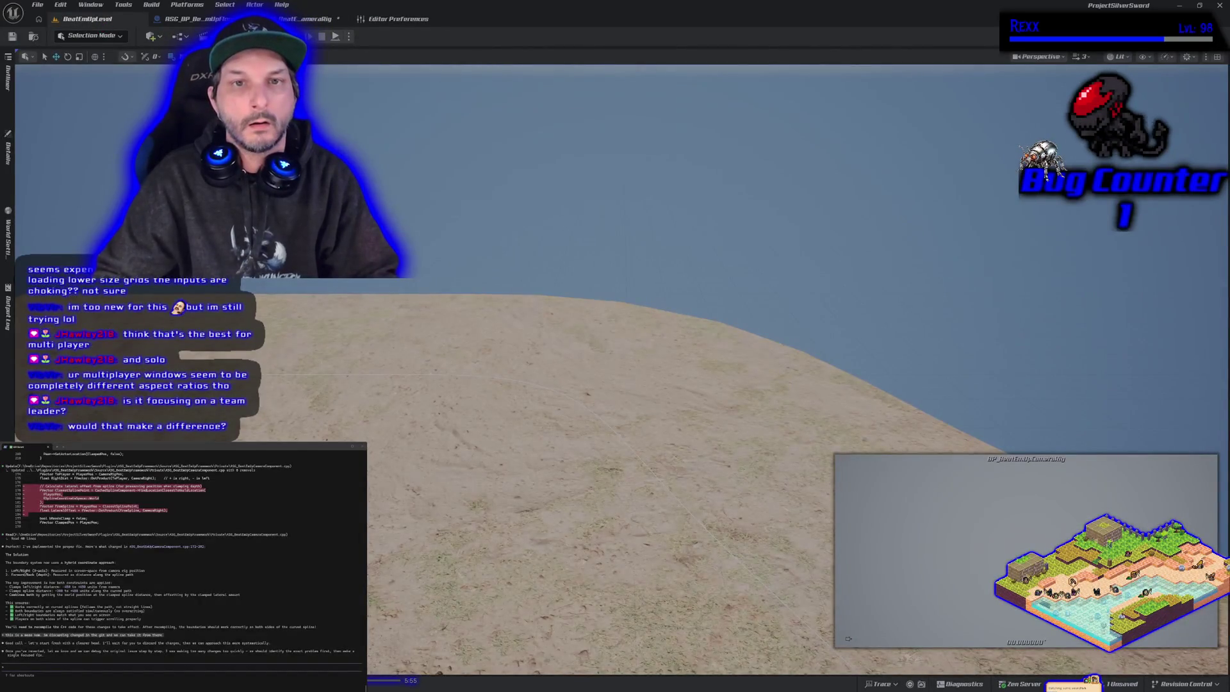
# - Run a quick Alt+P play test at the new window size, stop it, and reopen Editor Preferences
pyautogui.hotkey('alt', 'p')
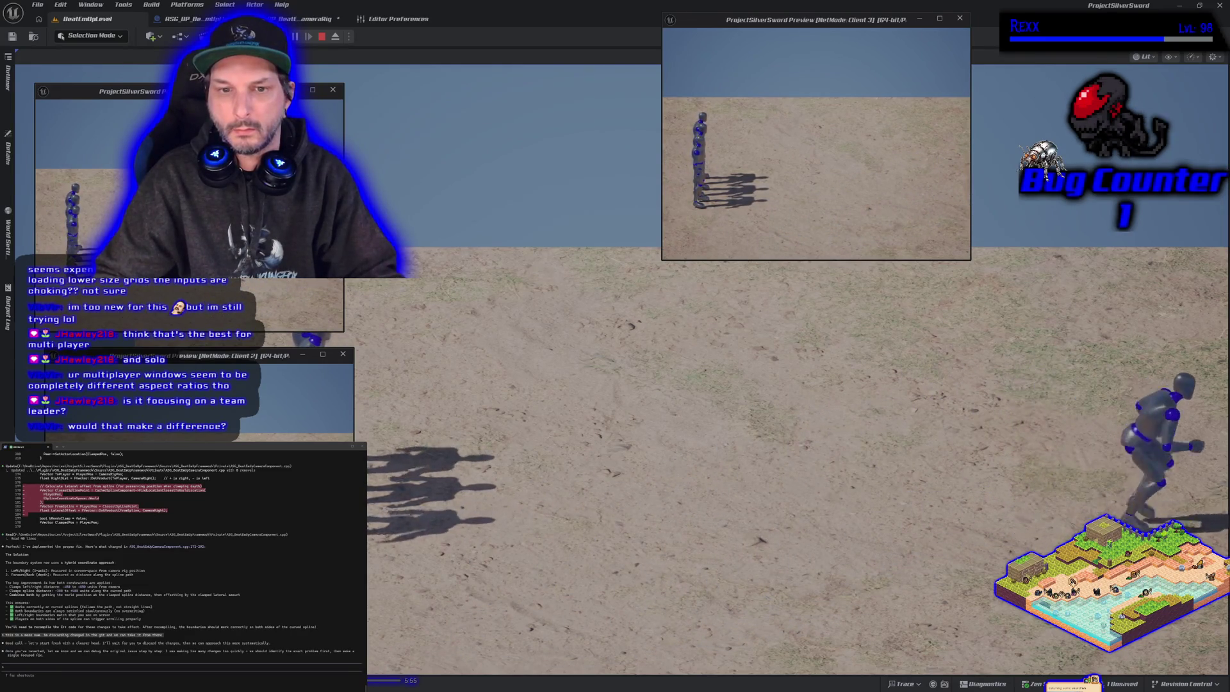
pyautogui.press('Escape')
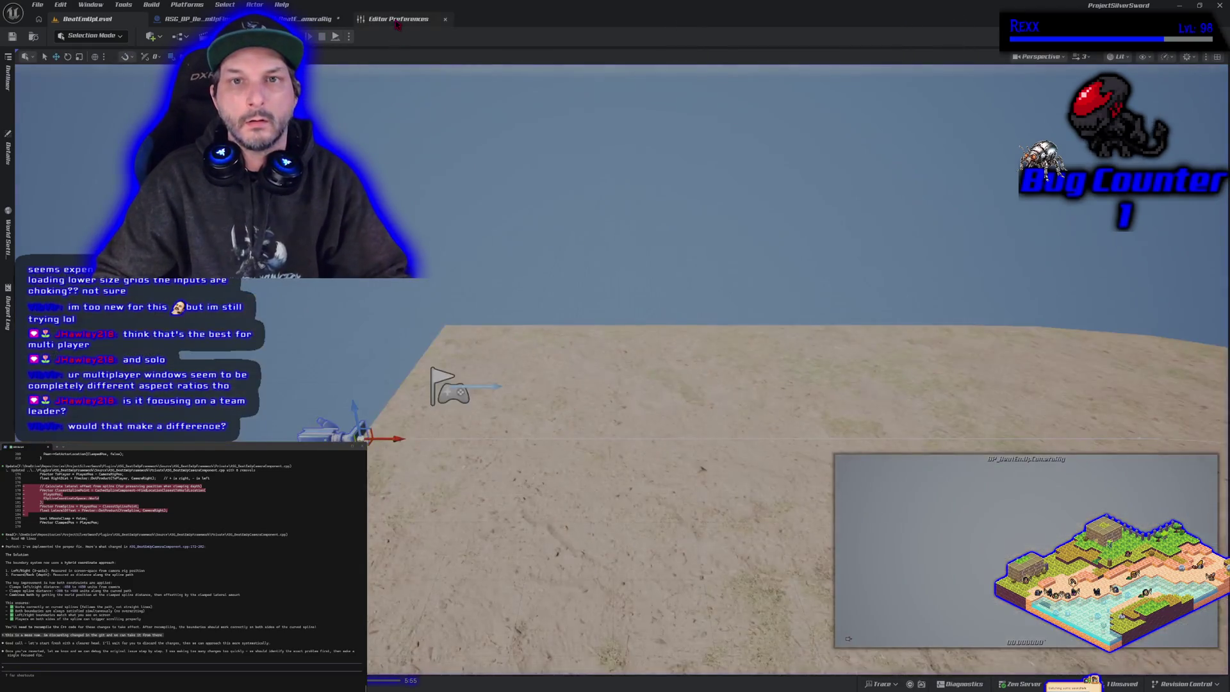
pyautogui.click(397, 19)
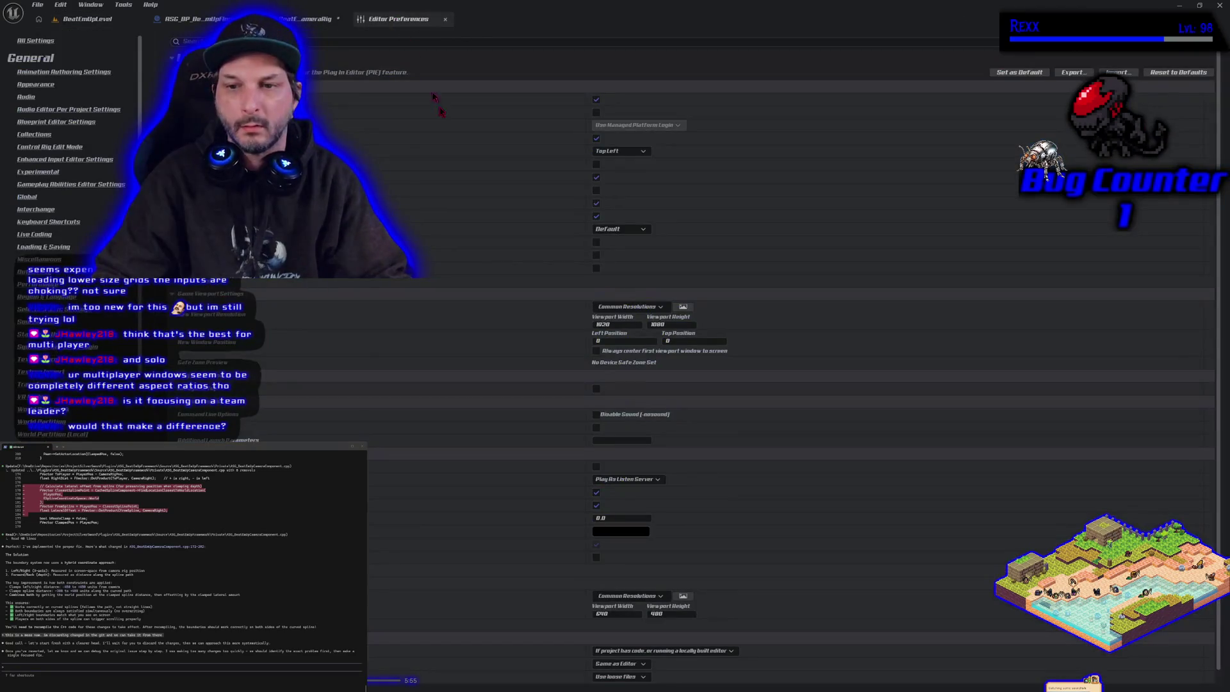
# - Set the play window to the 16:9 HD common resolution and run a brief play test
pyautogui.click(660, 307)
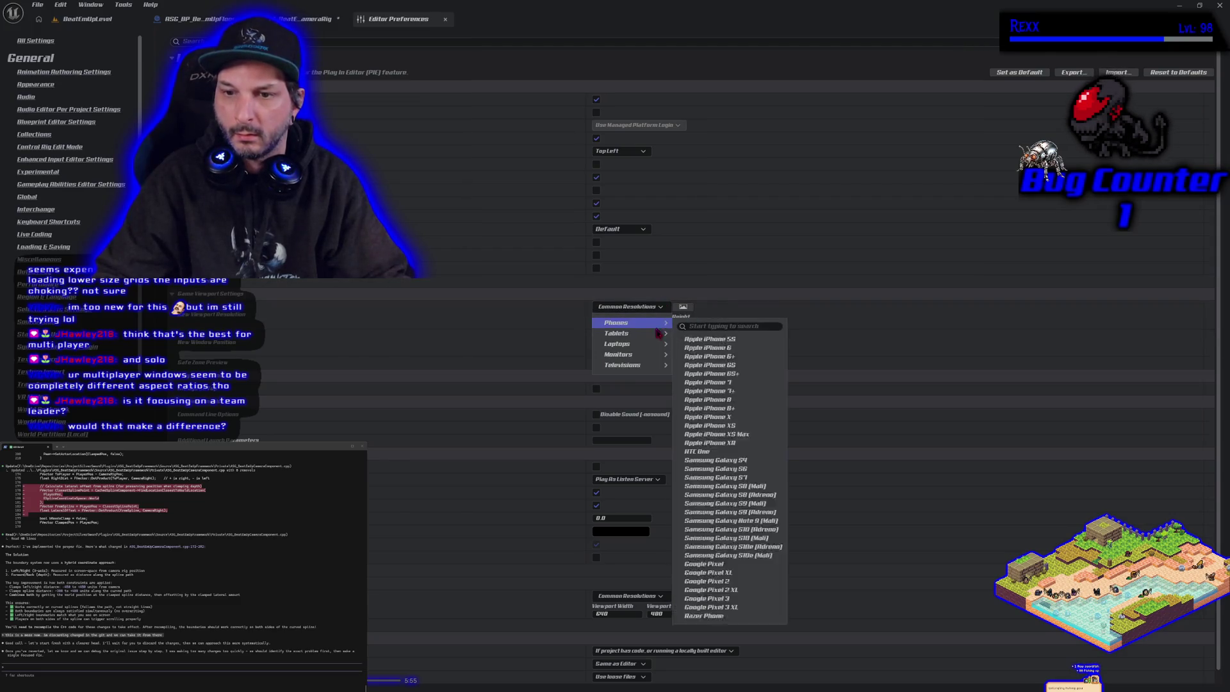
pyautogui.moveTo(660, 355)
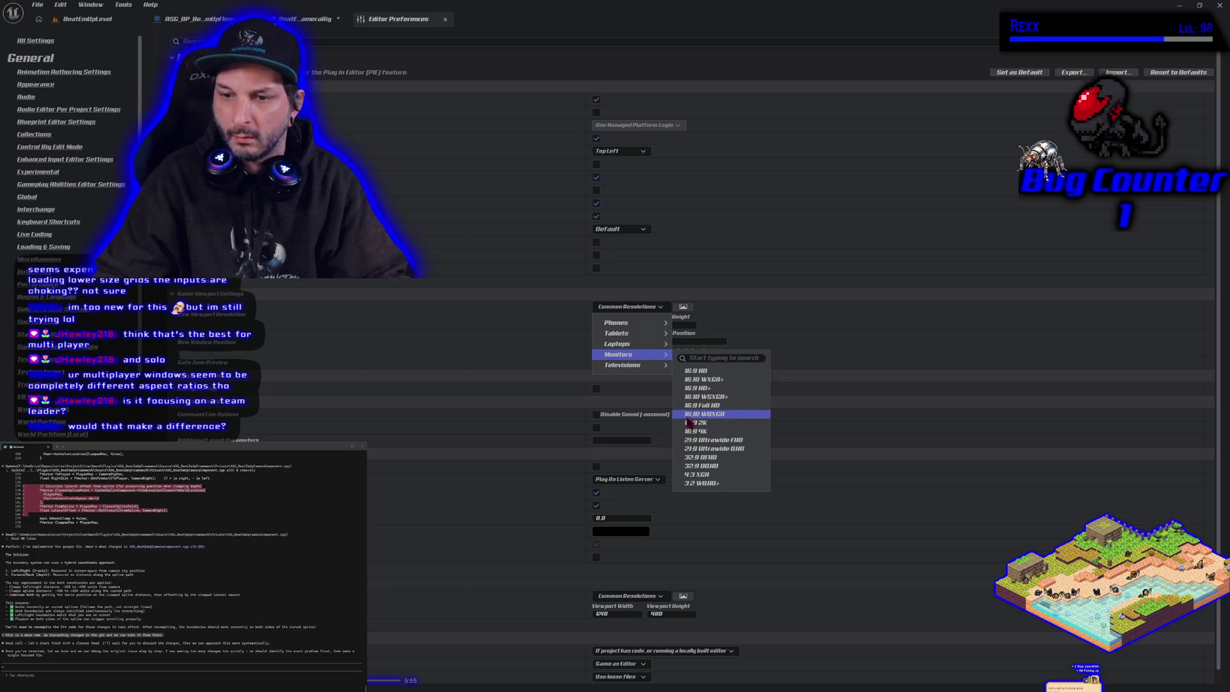
pyautogui.click(710, 373)
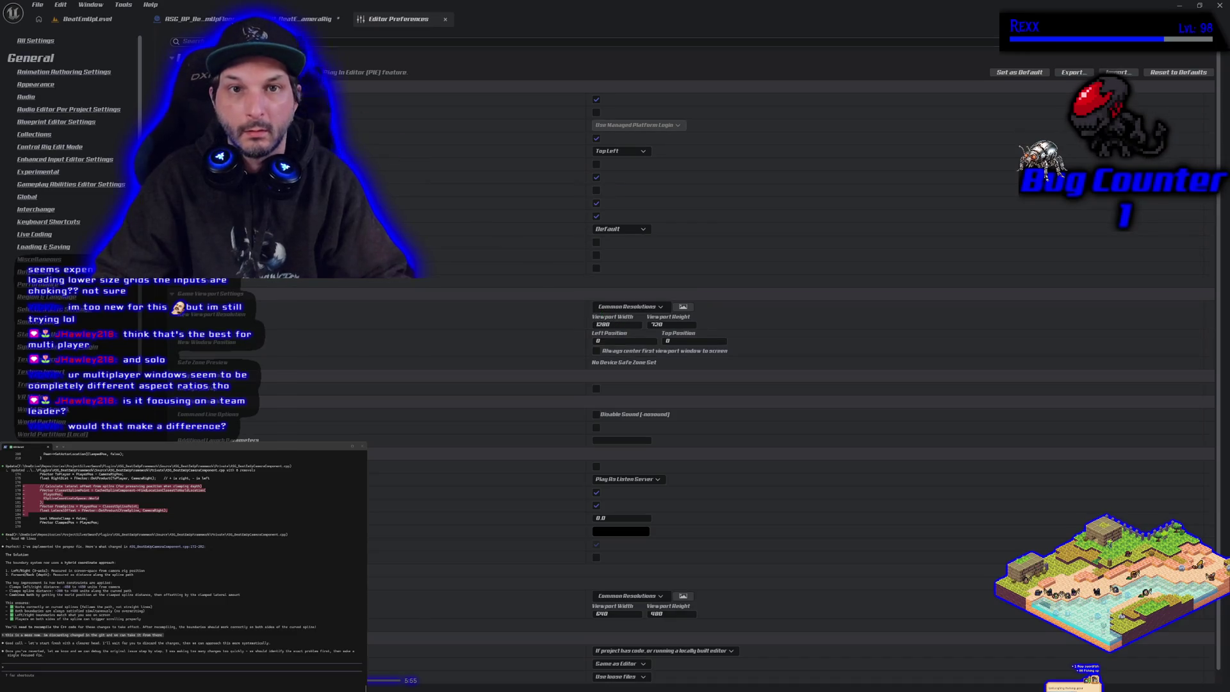
pyautogui.click(77, 24)
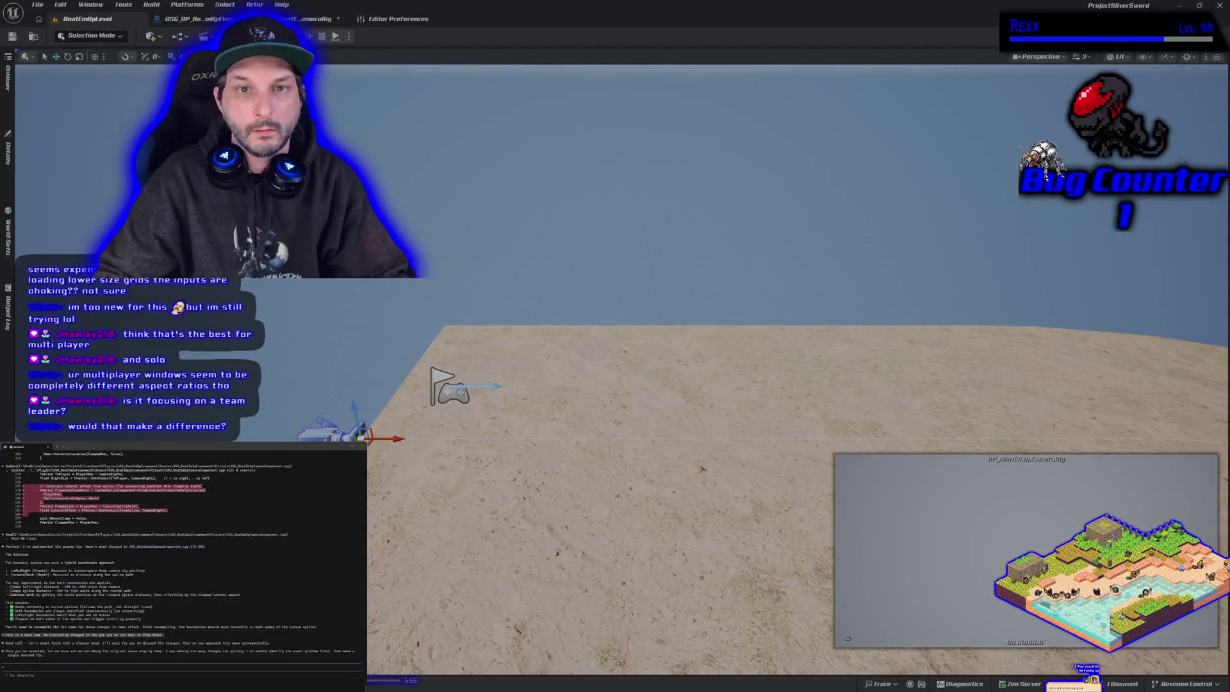
pyautogui.click(335, 36)
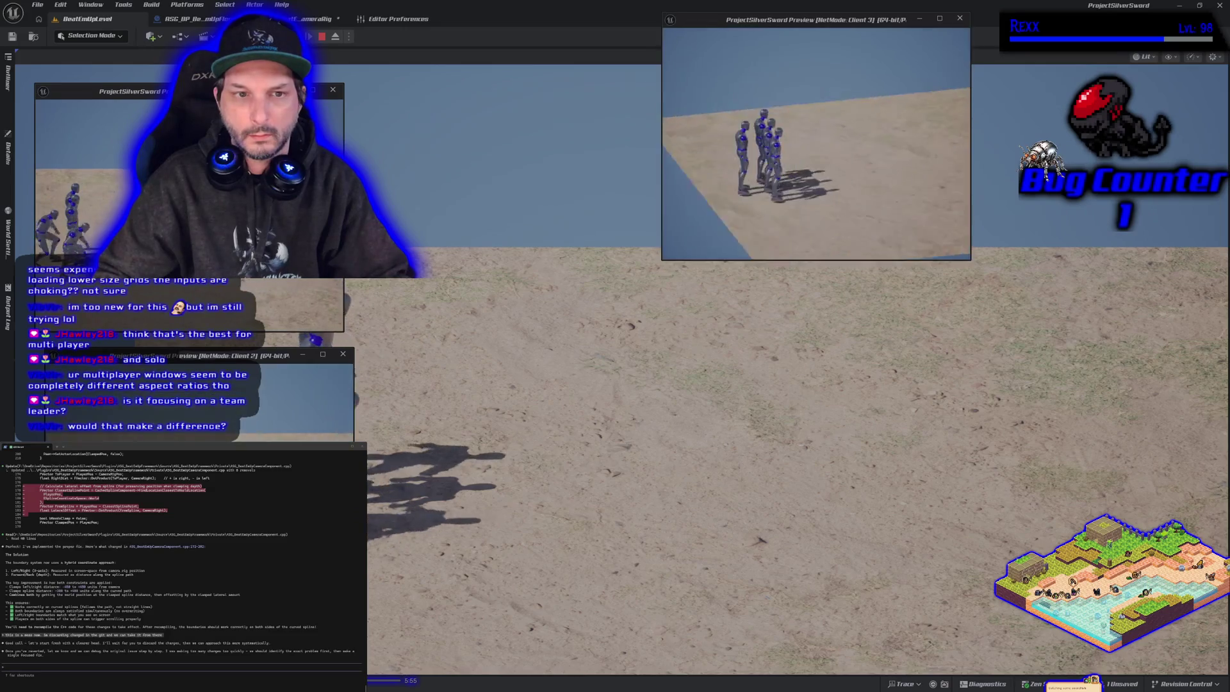
pyautogui.press('Escape')
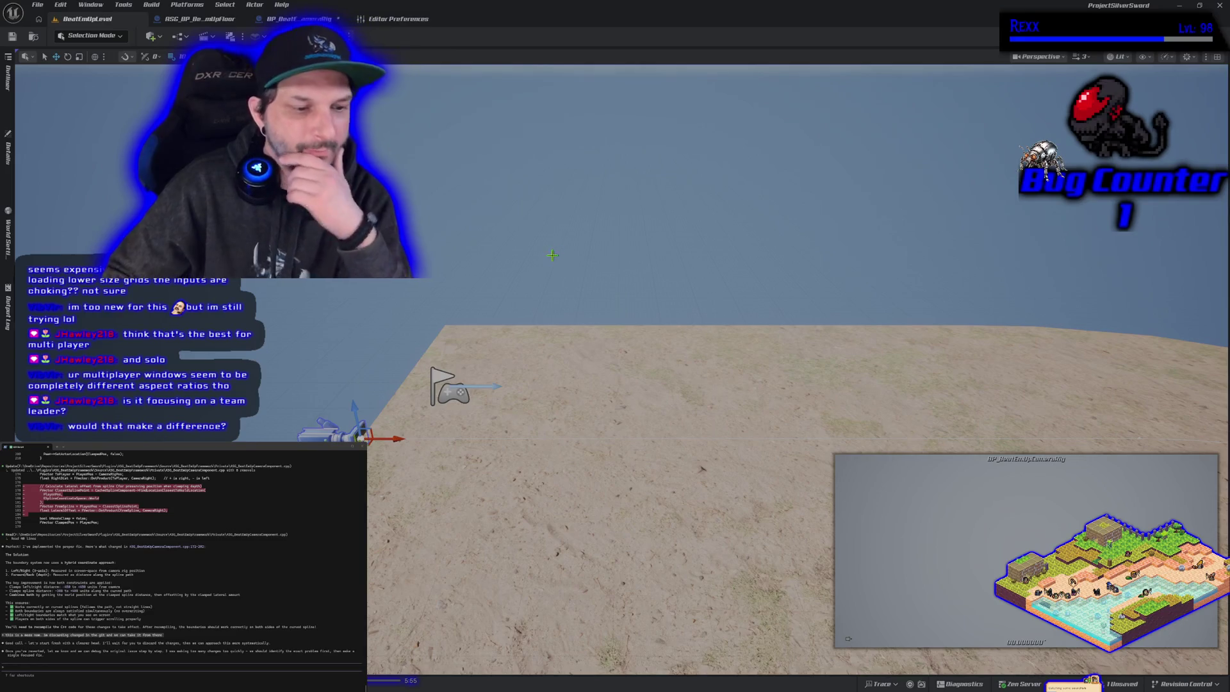
# - In Editor Preferences, set the first play window size to the 720p resolution and check its height
pyautogui.click(397, 19)
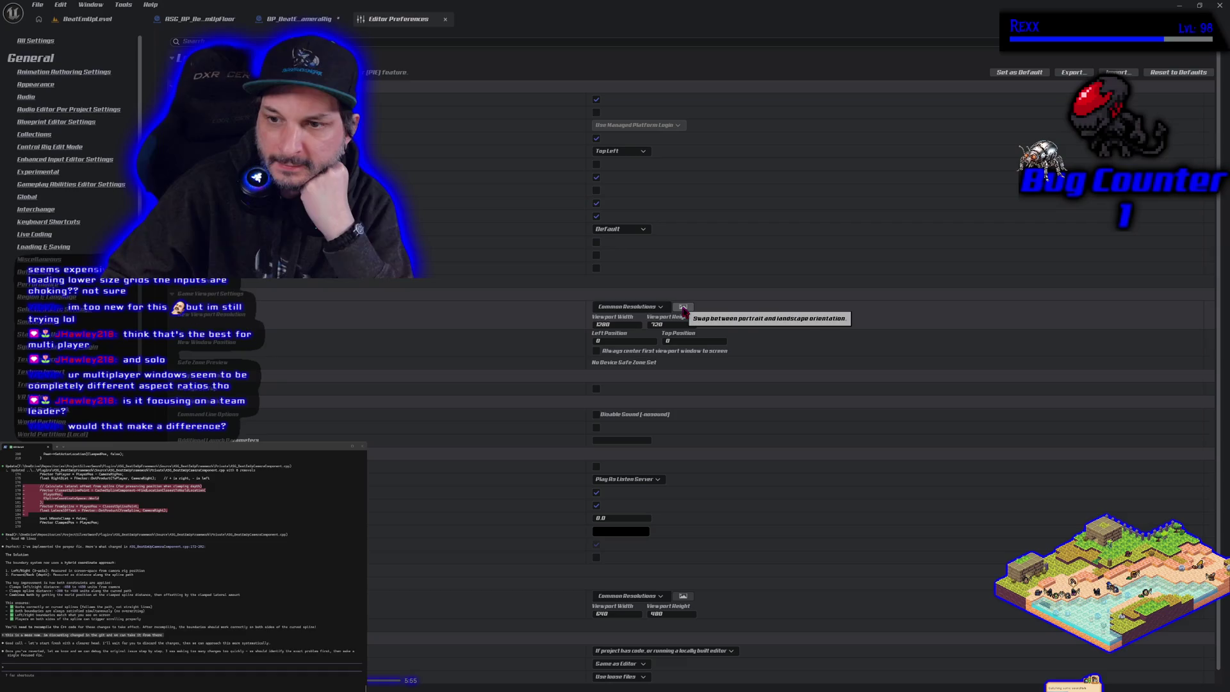
pyautogui.click(628, 307)
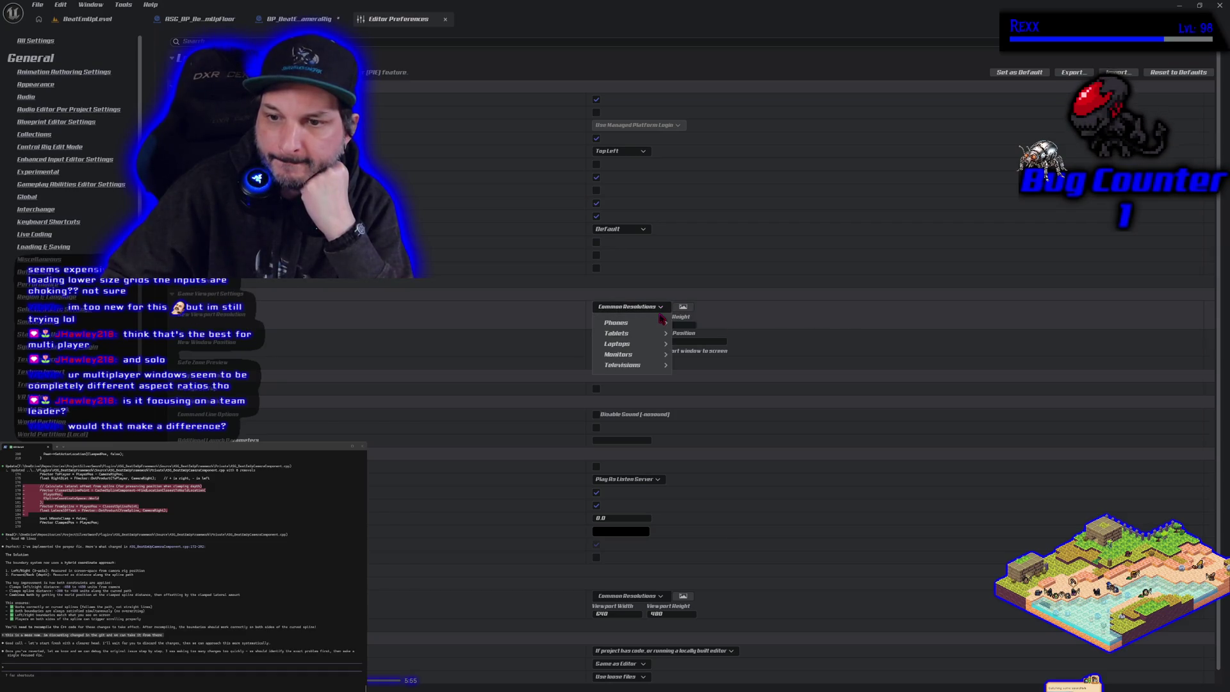
pyautogui.moveTo(651, 359)
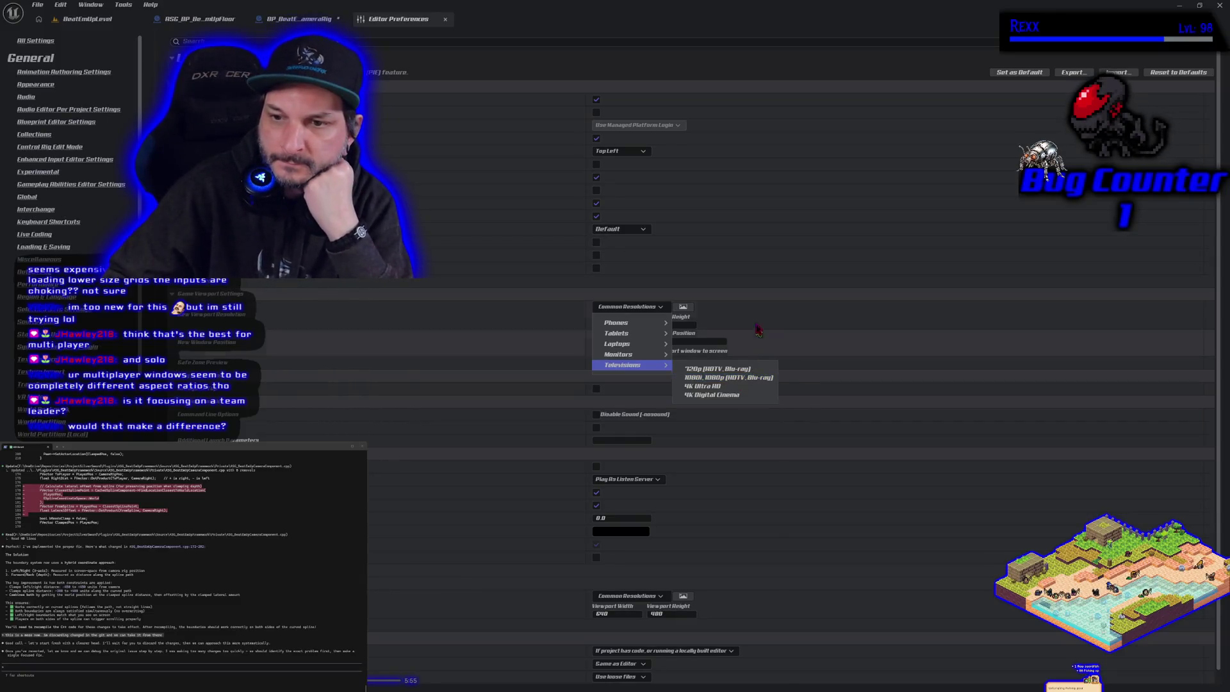
pyautogui.click(717, 369)
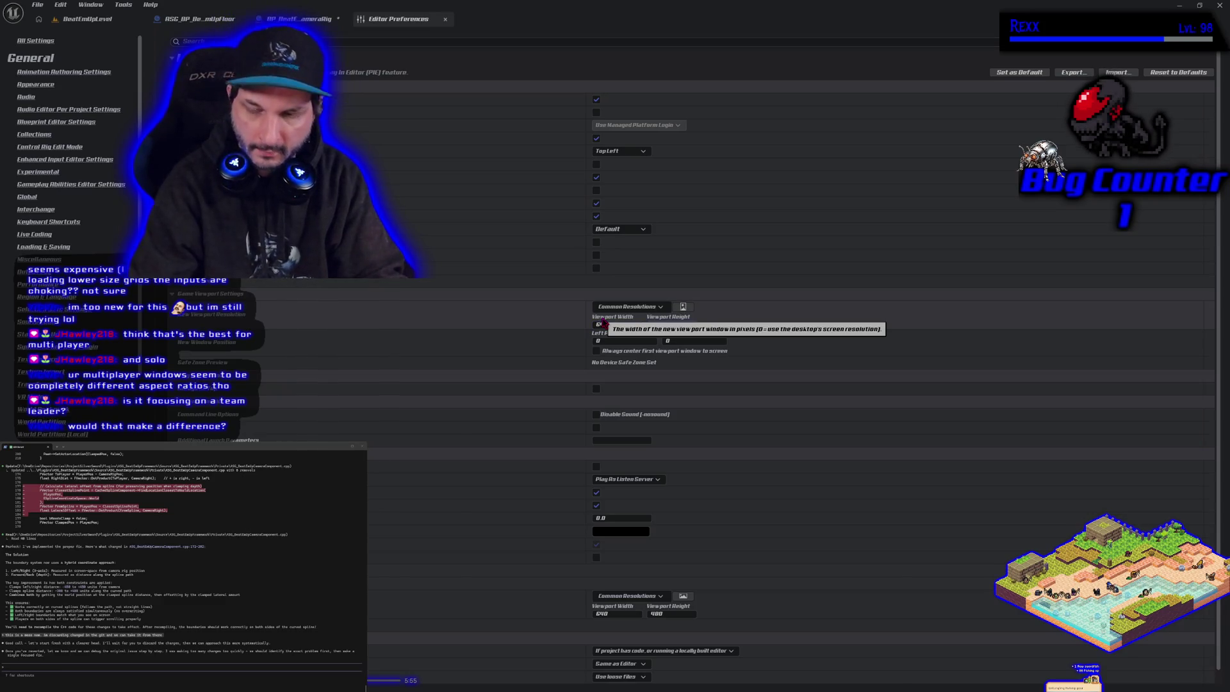
pyautogui.click(670, 324)
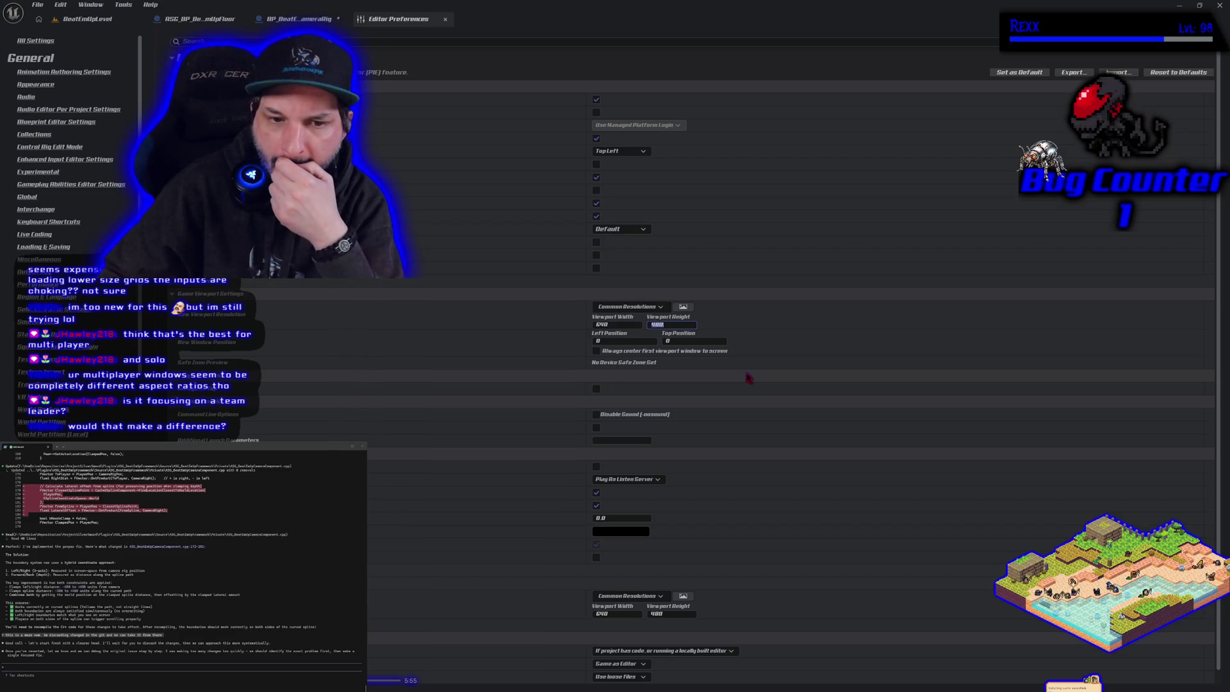
pyautogui.scroll(-1, 445, 481)
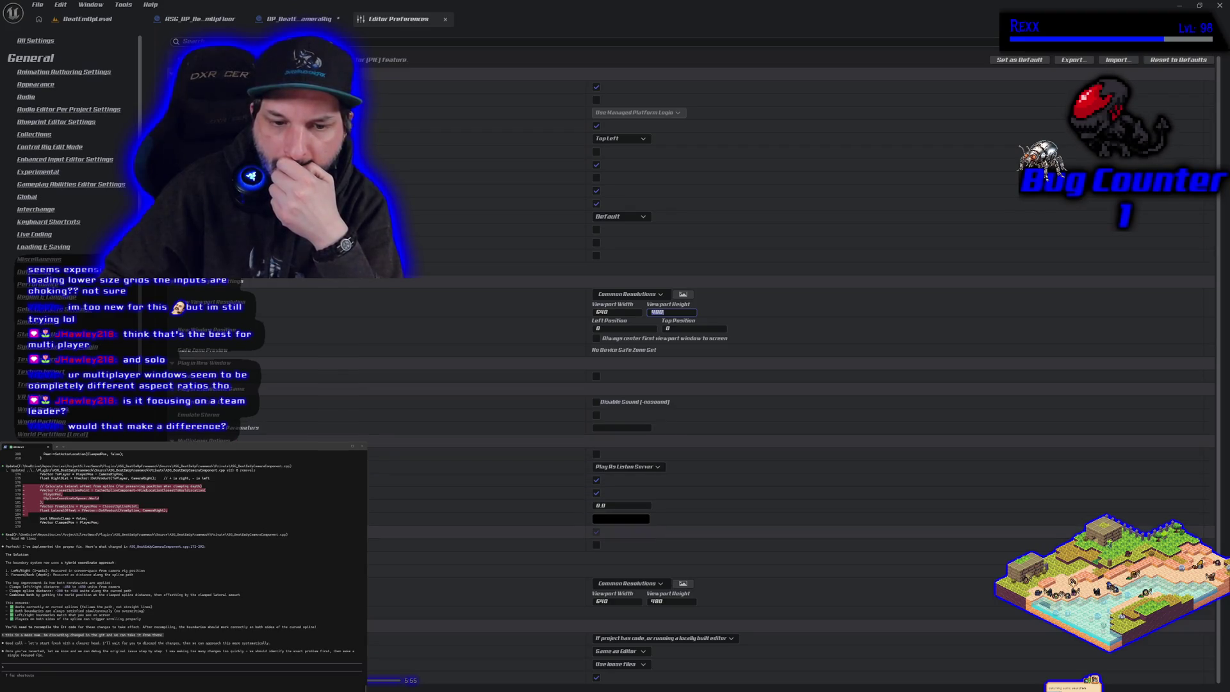
# - Set the second window size to 16:9 HD 1280 × 720, then return to BeatEmUpLevel
pyautogui.click(416, 558)
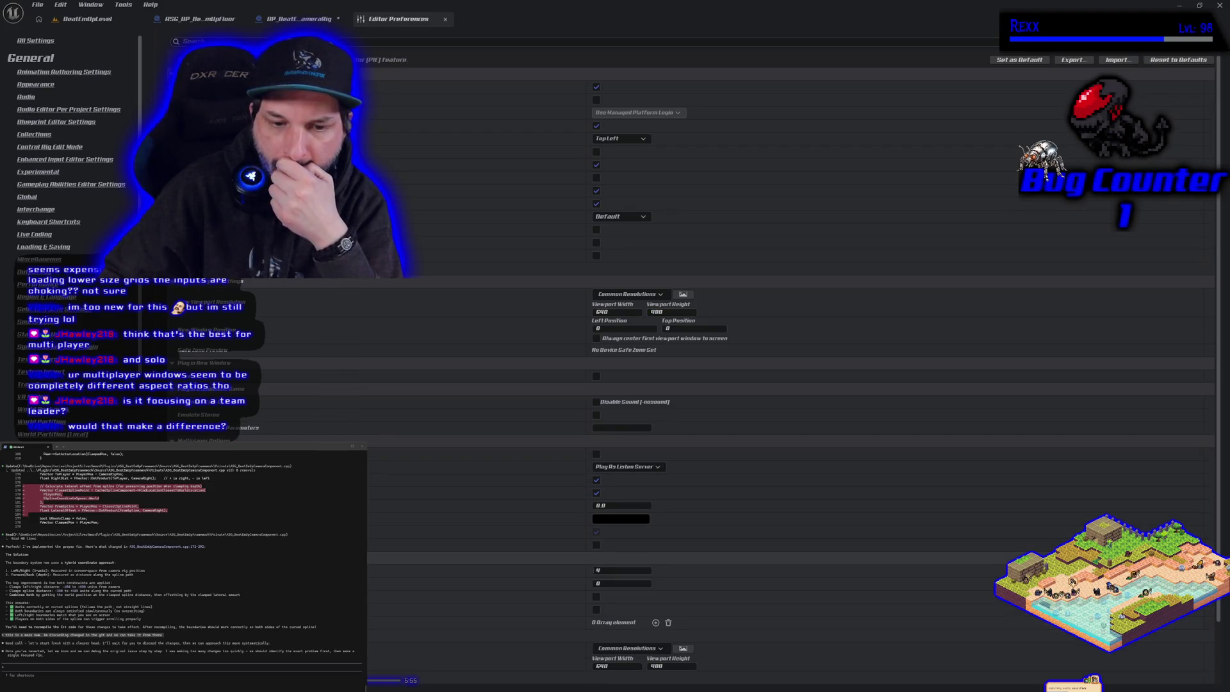
pyautogui.click(416, 558)
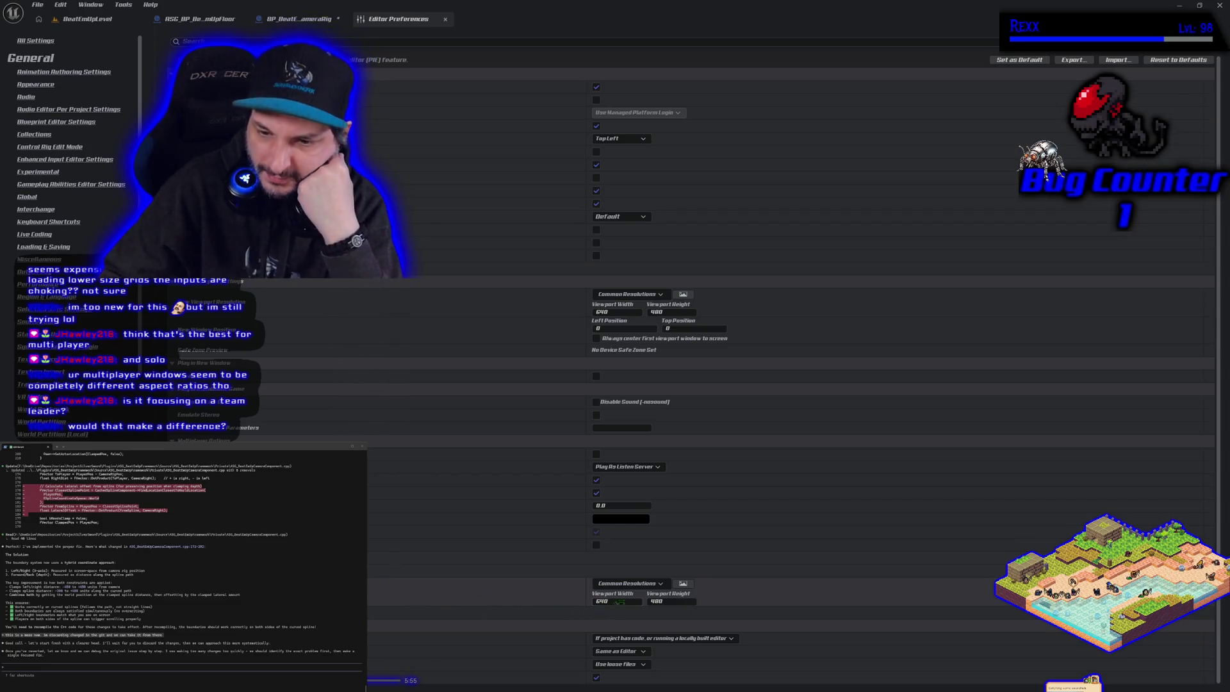
pyautogui.click(660, 584)
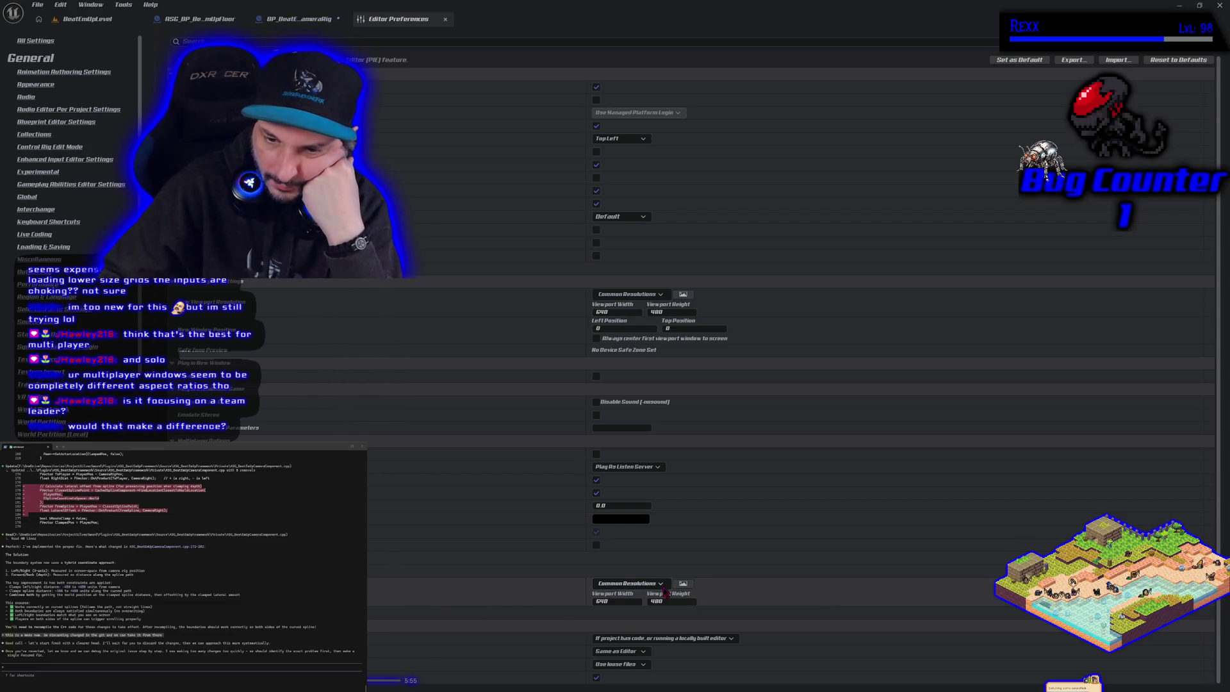
pyautogui.moveTo(654, 603)
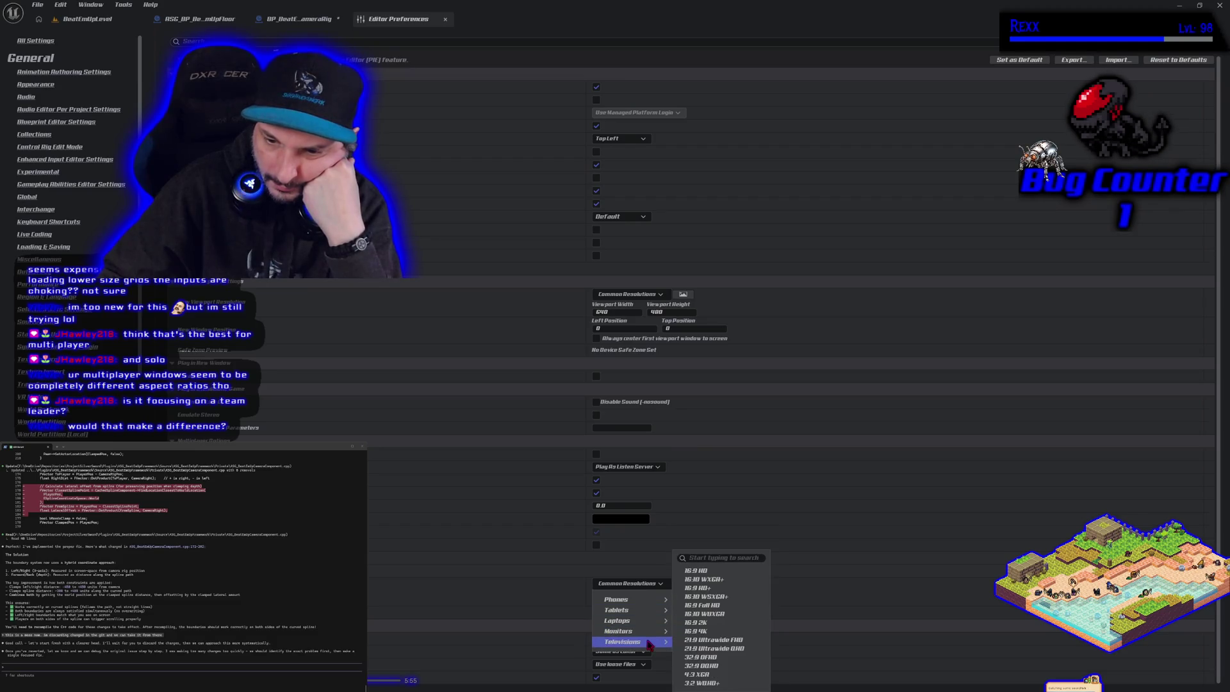
pyautogui.moveTo(649, 646)
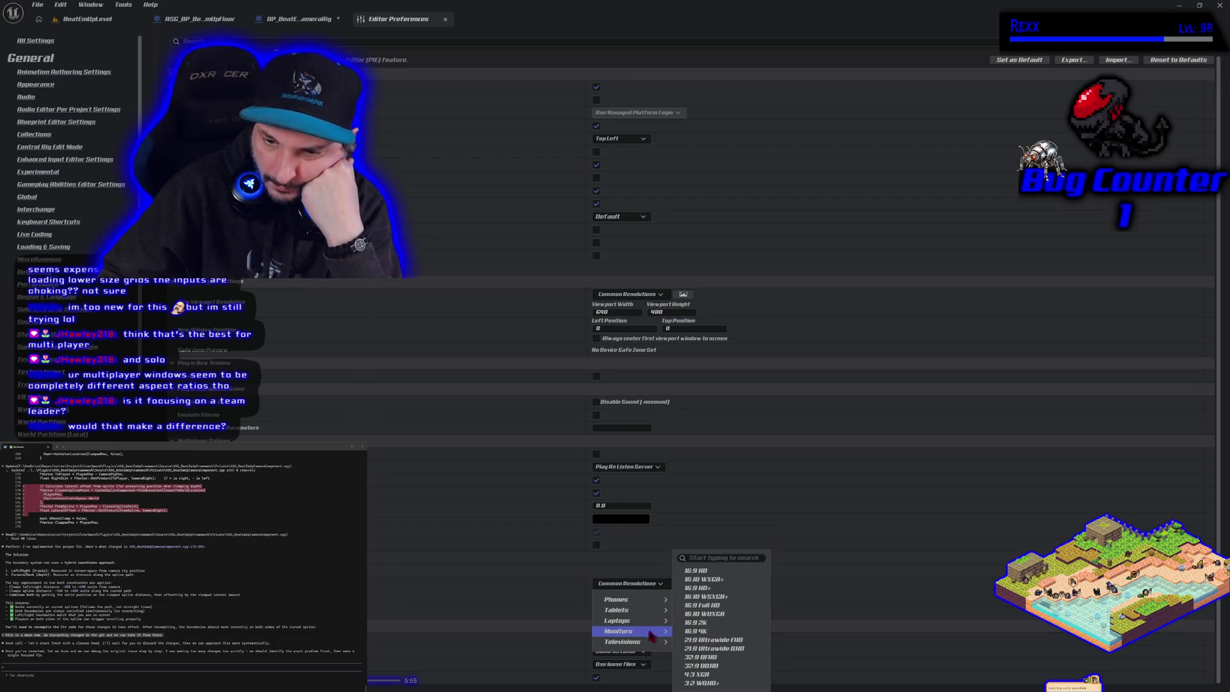
pyautogui.click(717, 571)
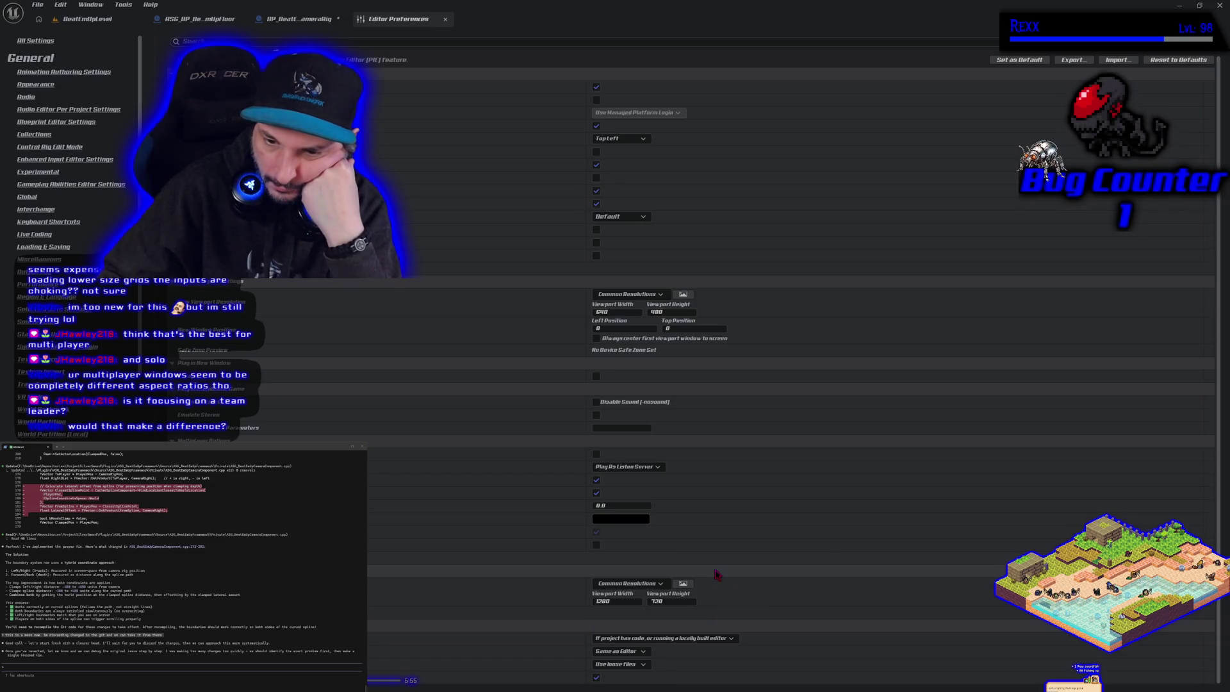
pyautogui.click(88, 18)
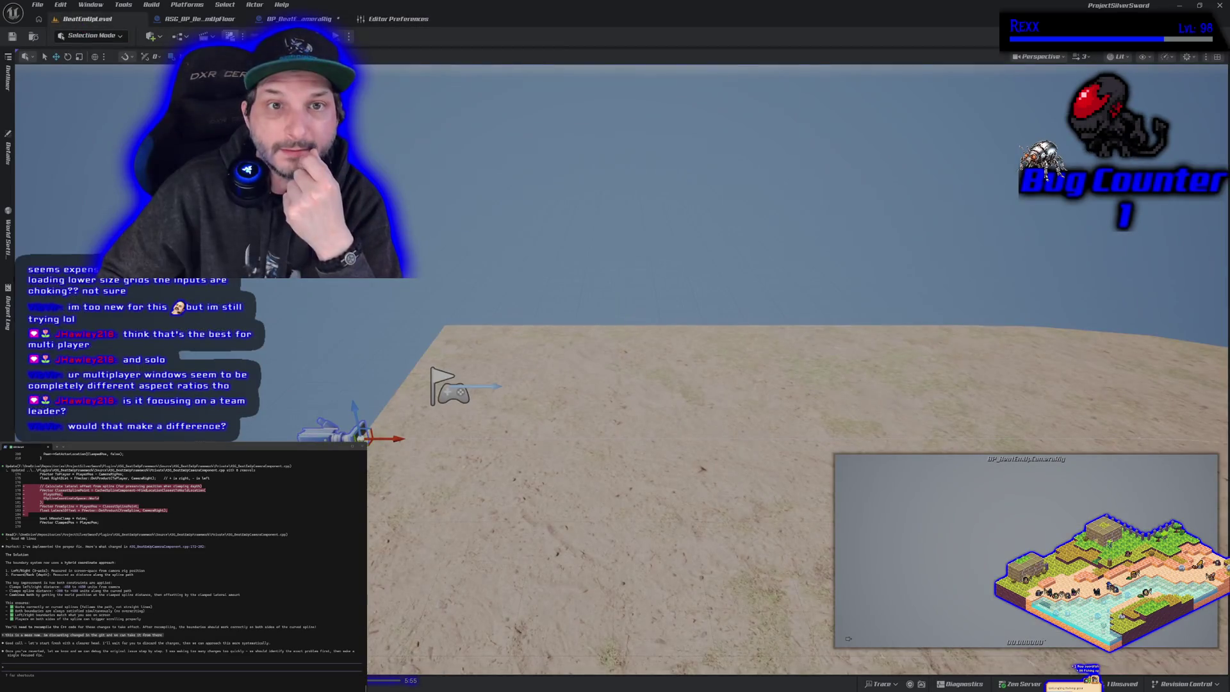
# - Run a brief Alt+P play test with the 1280 × 720 client window, then reopen Editor Preferences
pyautogui.hotkey('alt', 'p')
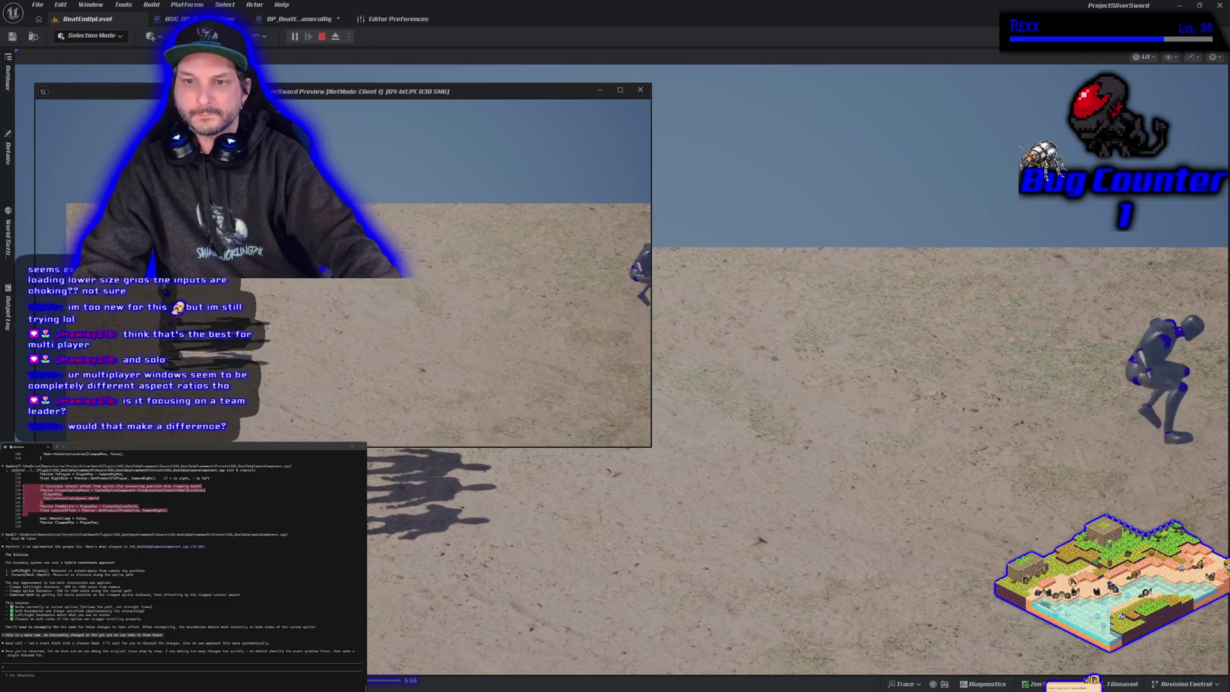
pyautogui.press('Escape')
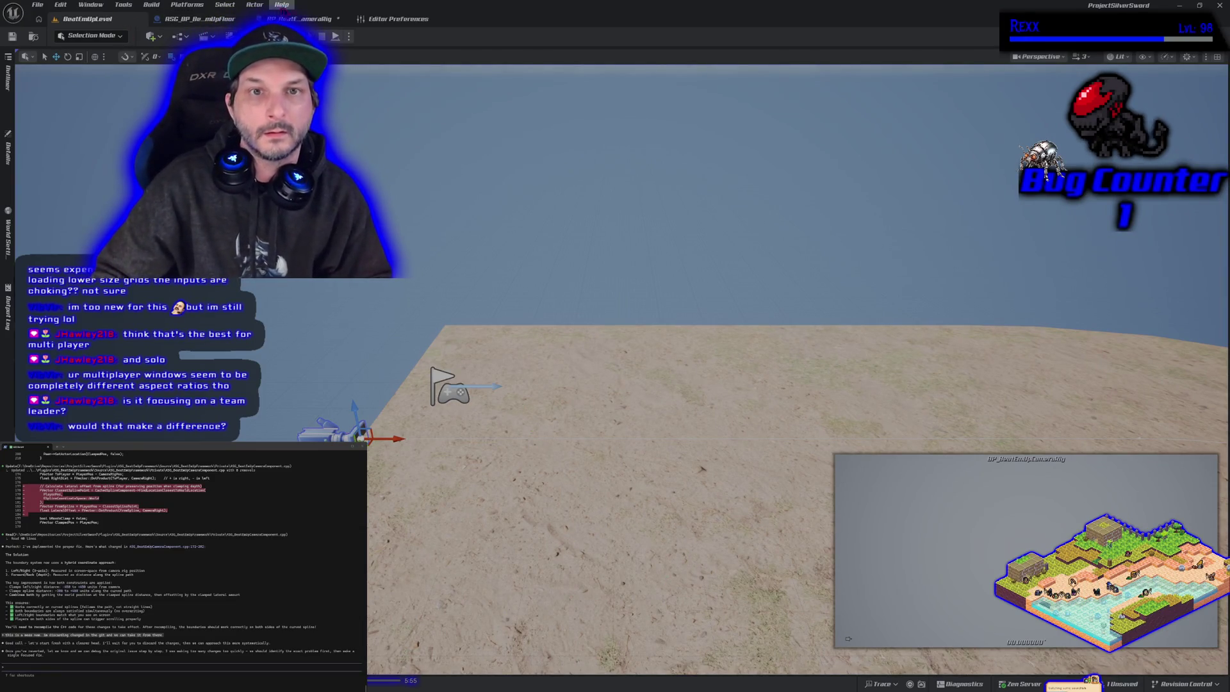
pyautogui.click(399, 19)
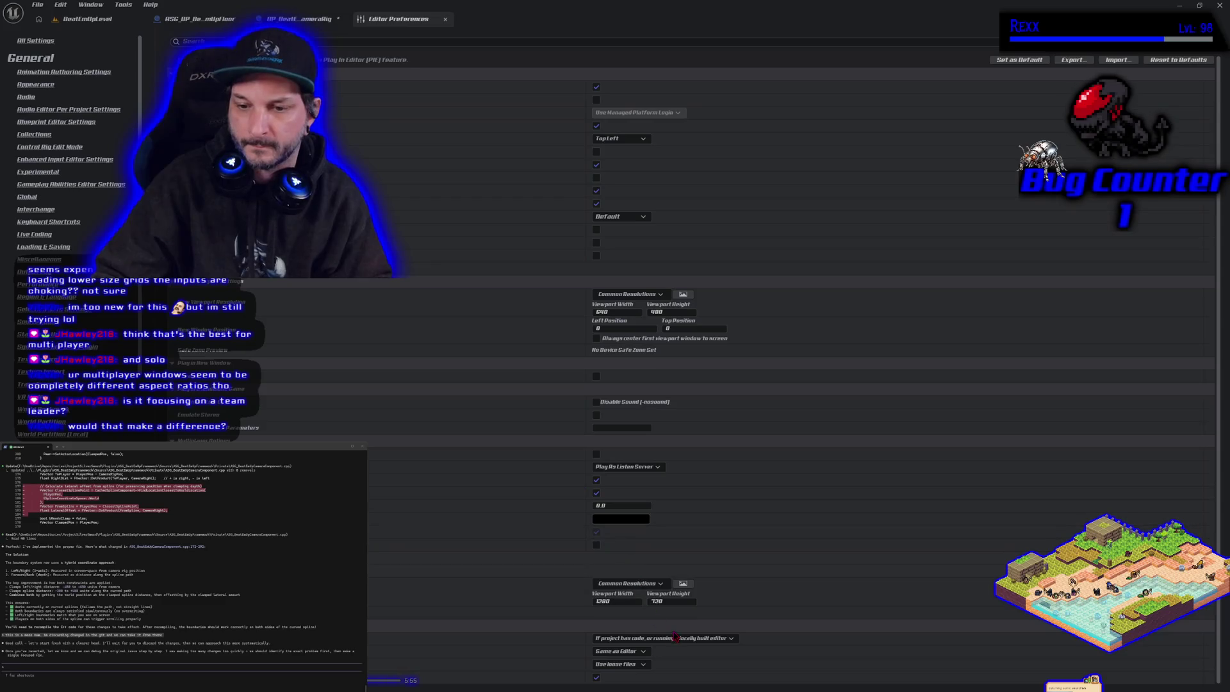
# - Set the Play-in-Editor viewport width to 640 and height to 480 in Editor Preferences
pyautogui.click(613, 601)
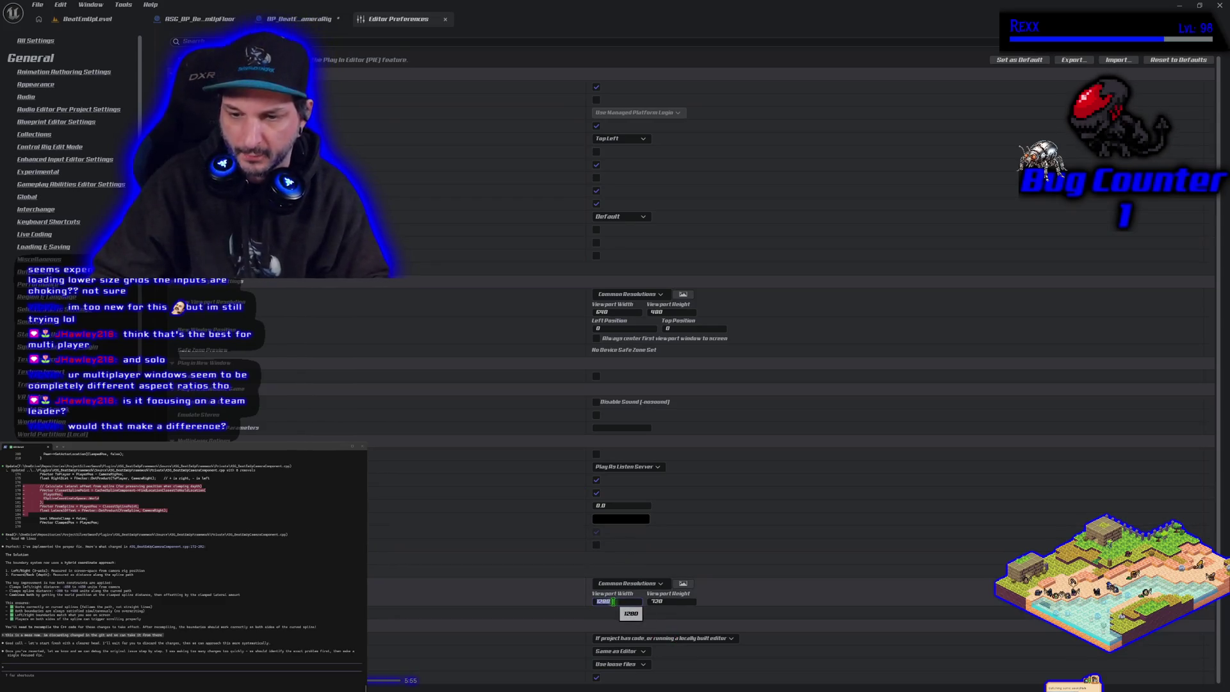
pyautogui.write('640')
pyautogui.press('Tab')
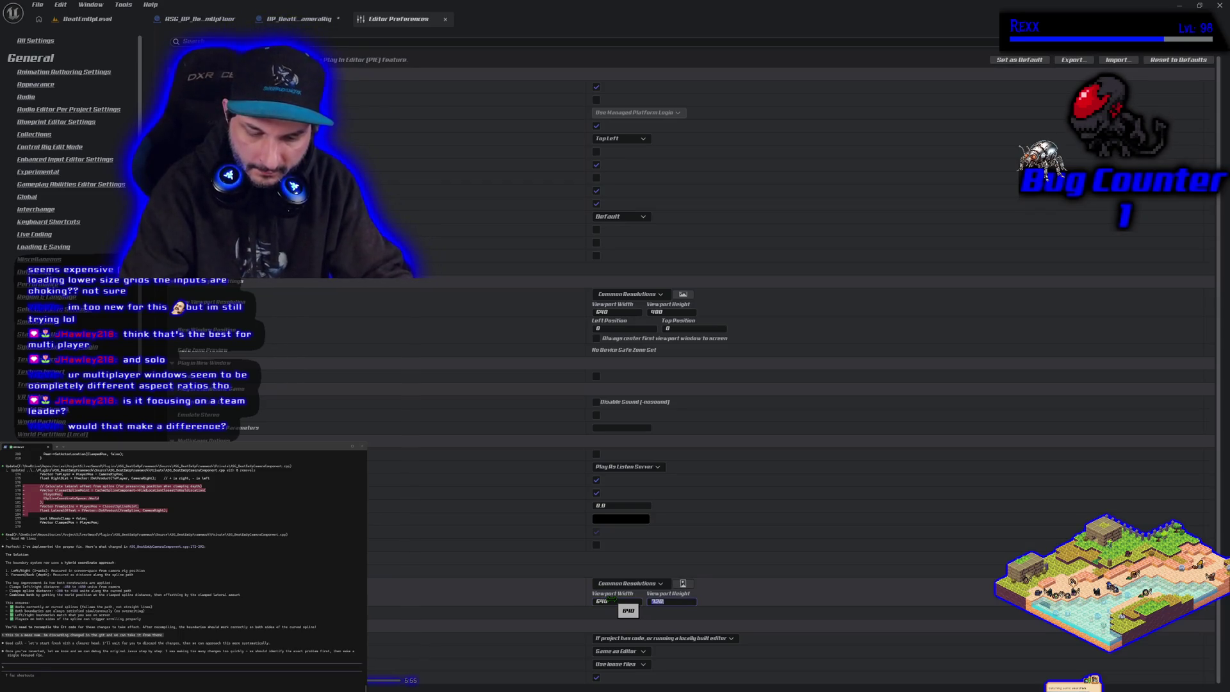
pyautogui.write('0')
pyautogui.press('Return')
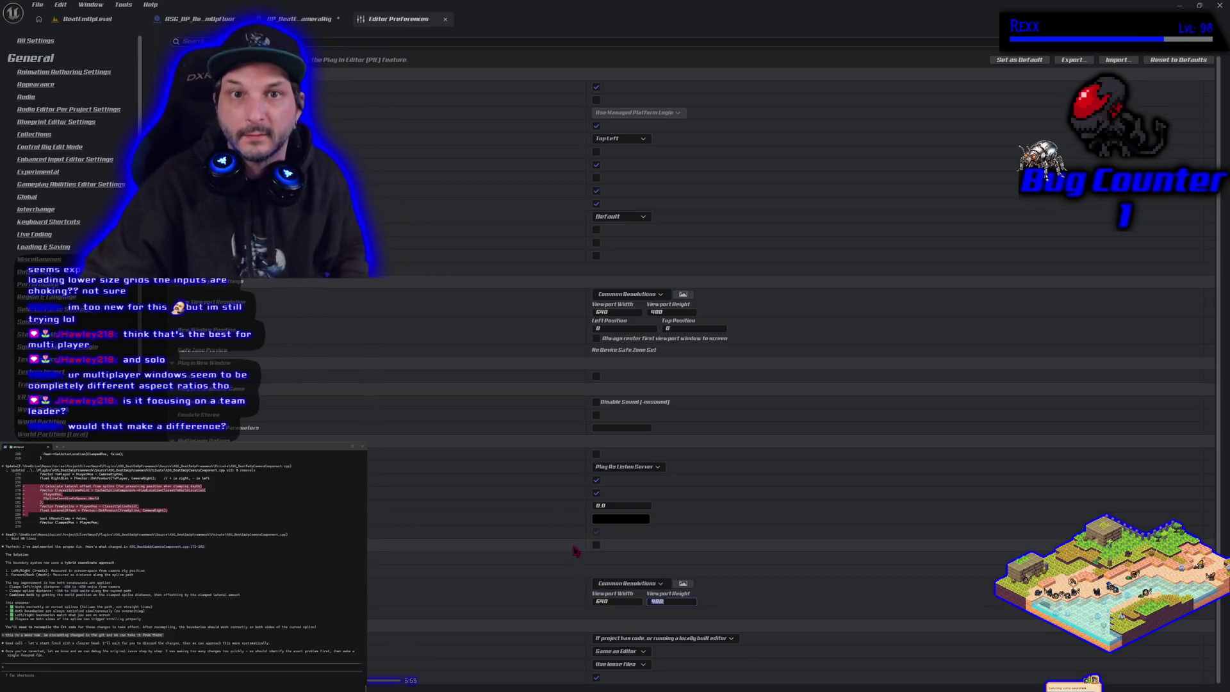
# - Go via the BP_BeatEmUpCameraRig blueprint back to BeatEmUpLevel and start a play test with Alt+P
pyautogui.click(313, 20)
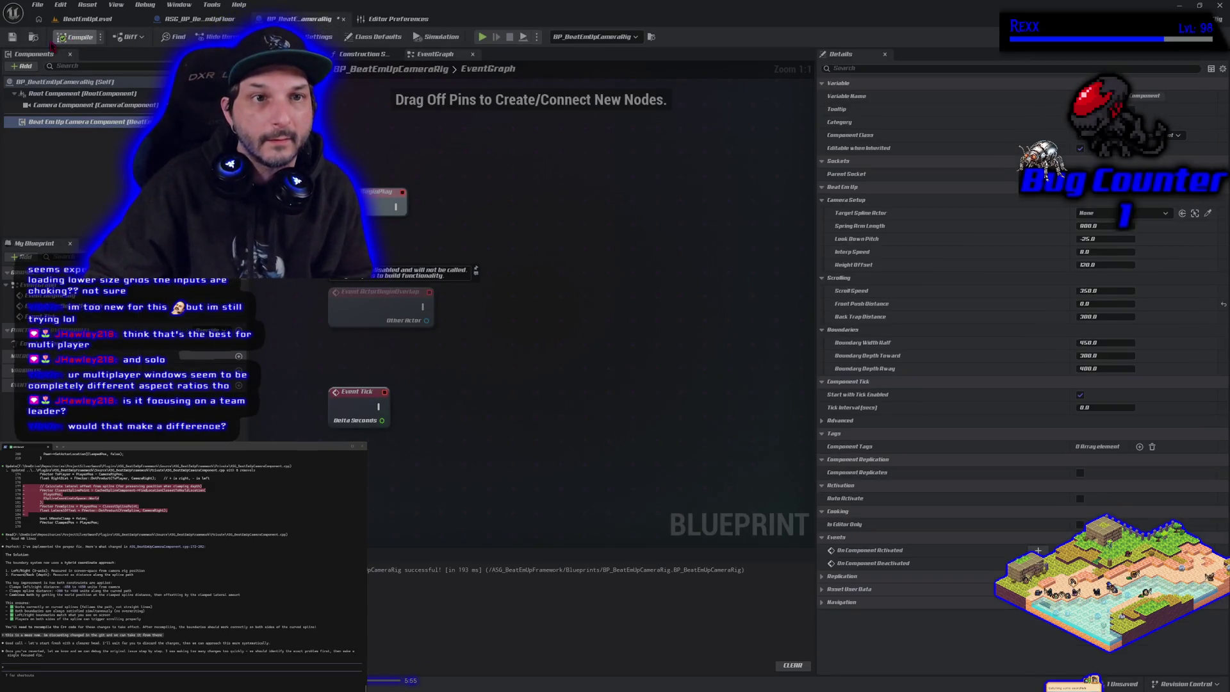
pyautogui.click(86, 18)
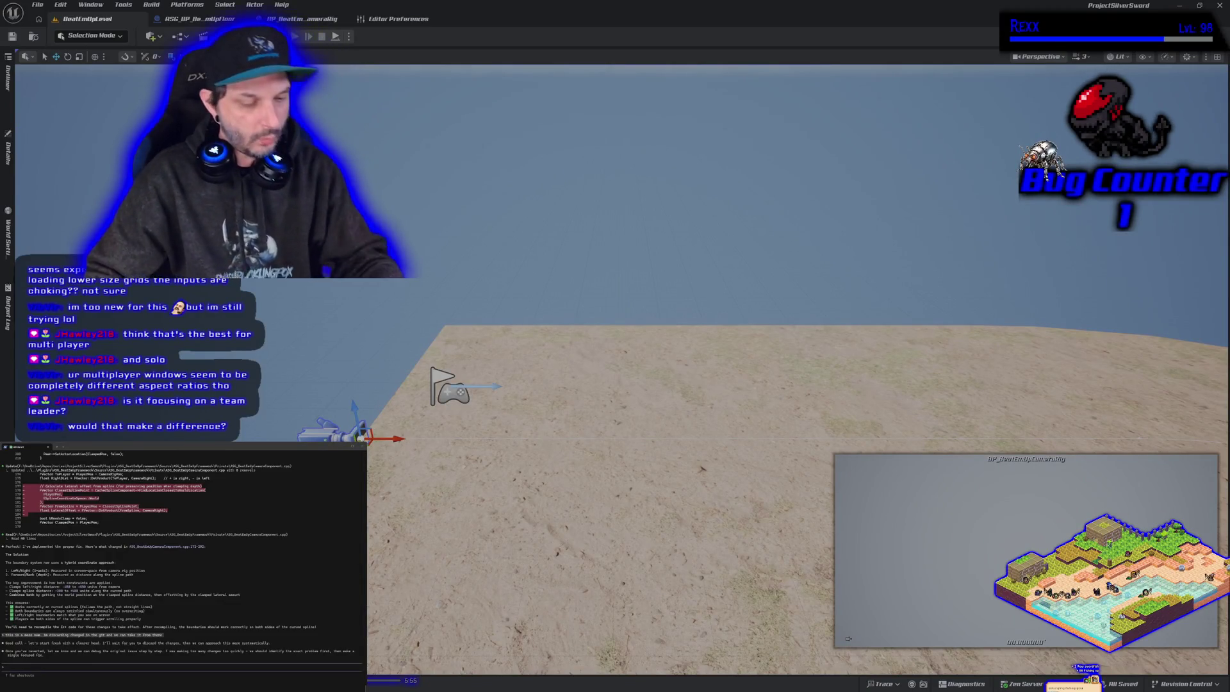
pyautogui.hotkey('alt', 'p')
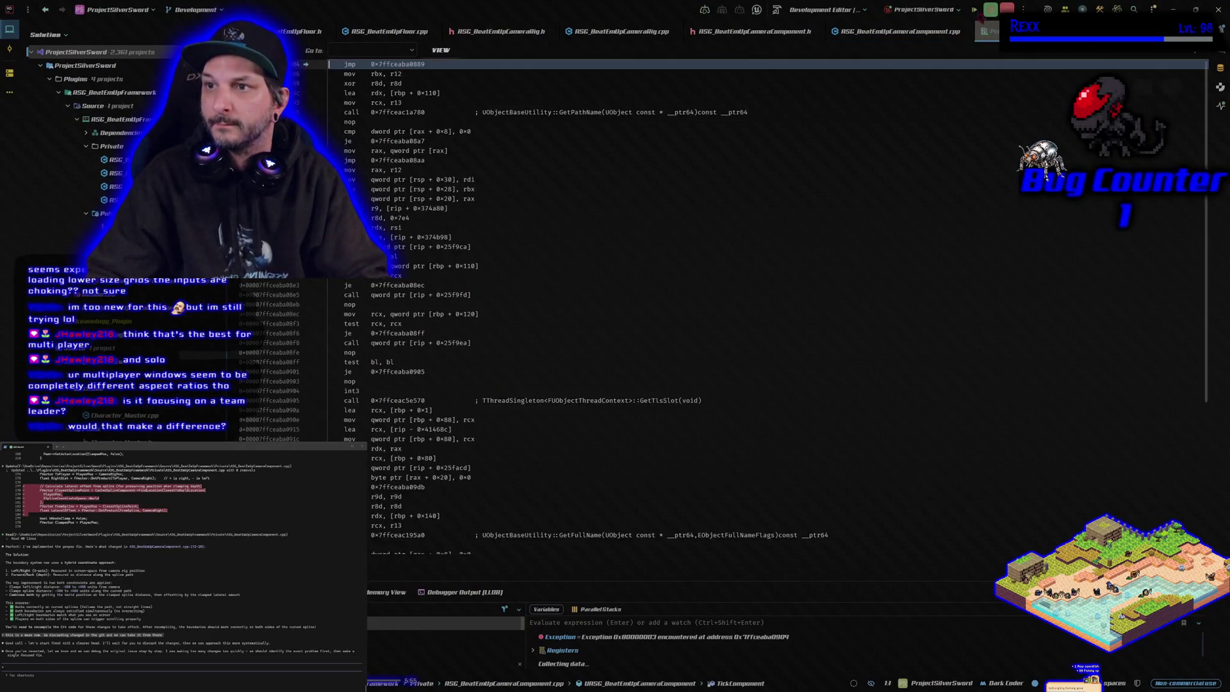
# - Continue past the Rider debugger break with F5 and rebuild the selected projects
pyautogui.press('F5')
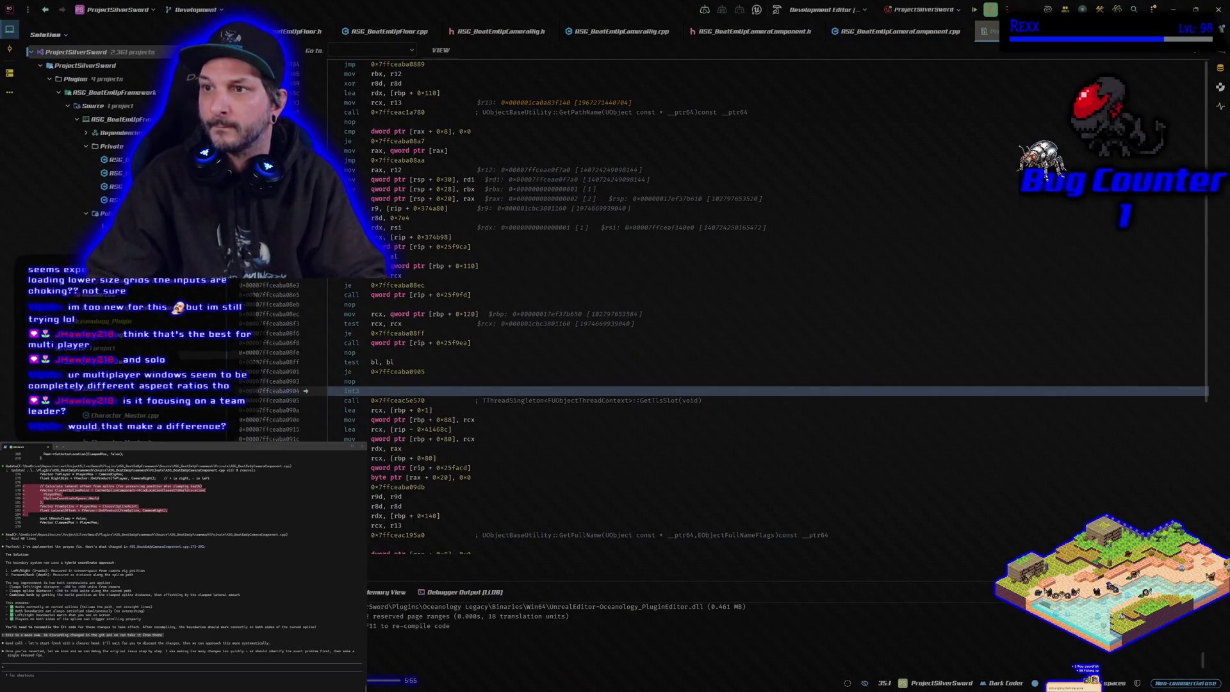
pyautogui.click(992, 10)
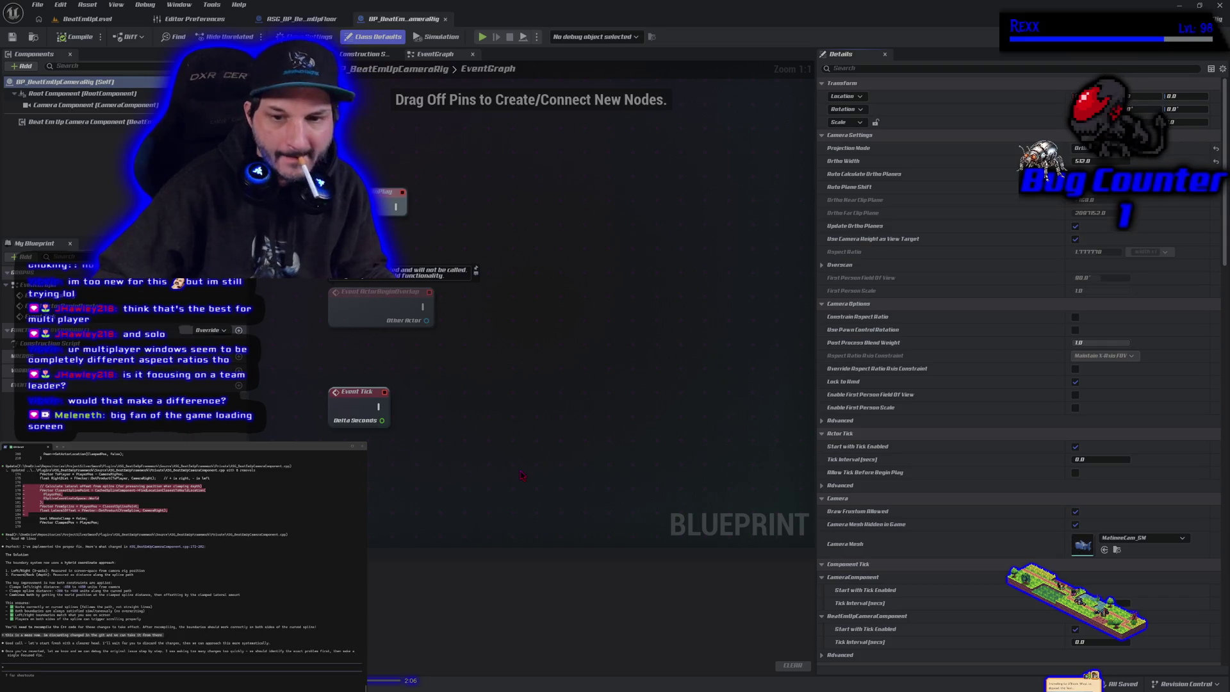
pyautogui.click(90, 19)
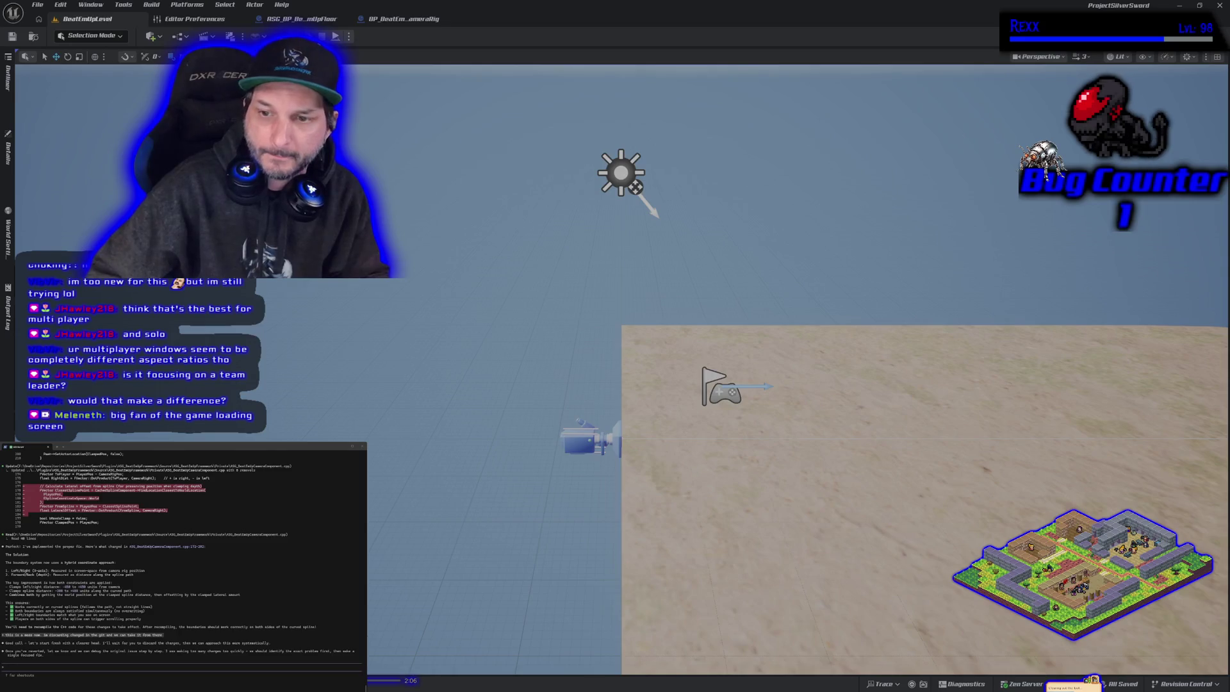
pyautogui.click(335, 37)
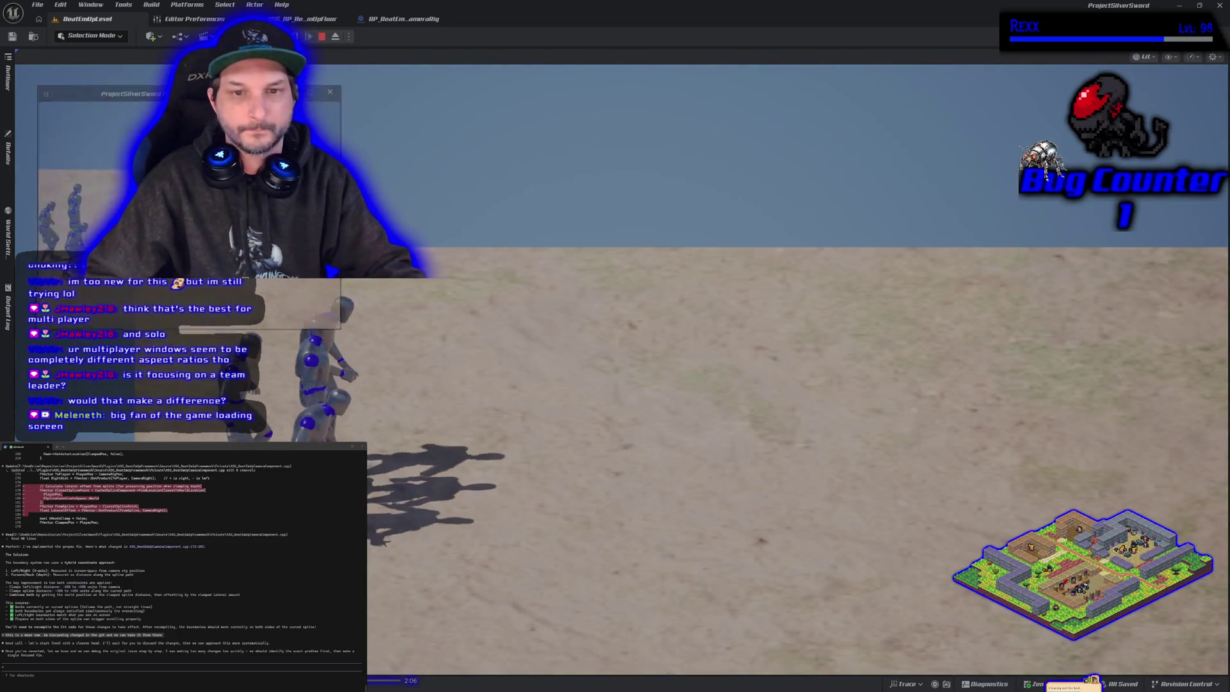
pyautogui.press('Escape')
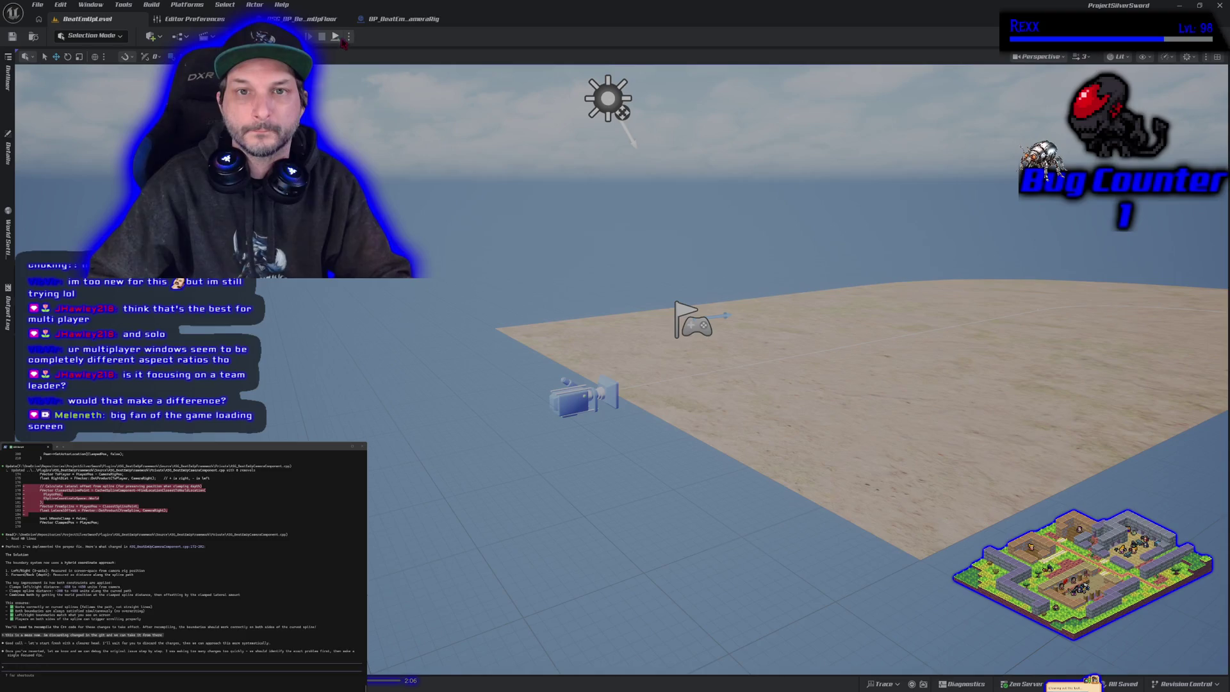
pyautogui.click(349, 36)
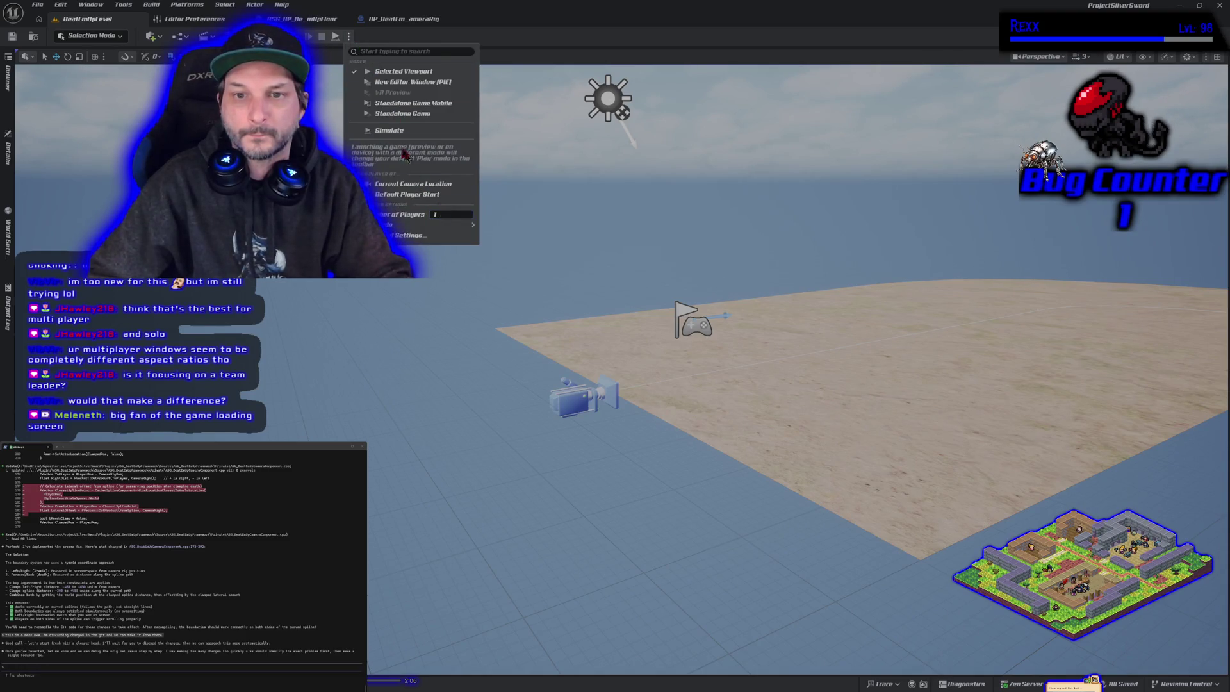
pyautogui.click(403, 71)
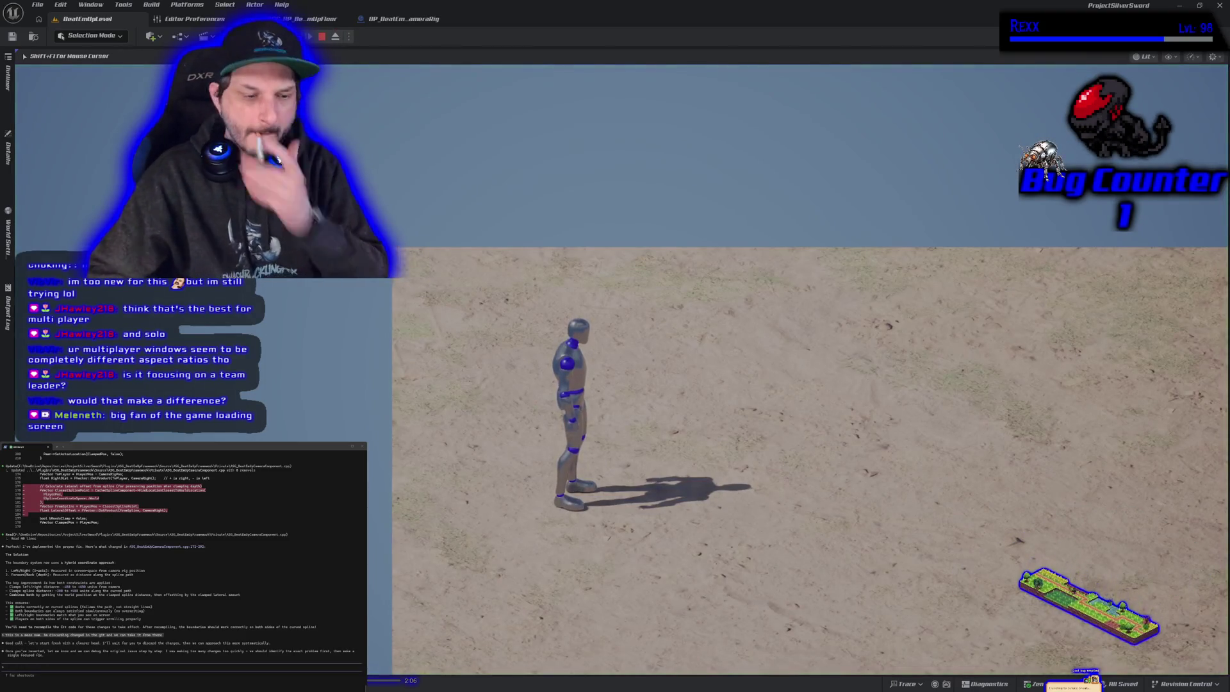
pyautogui.press('s')
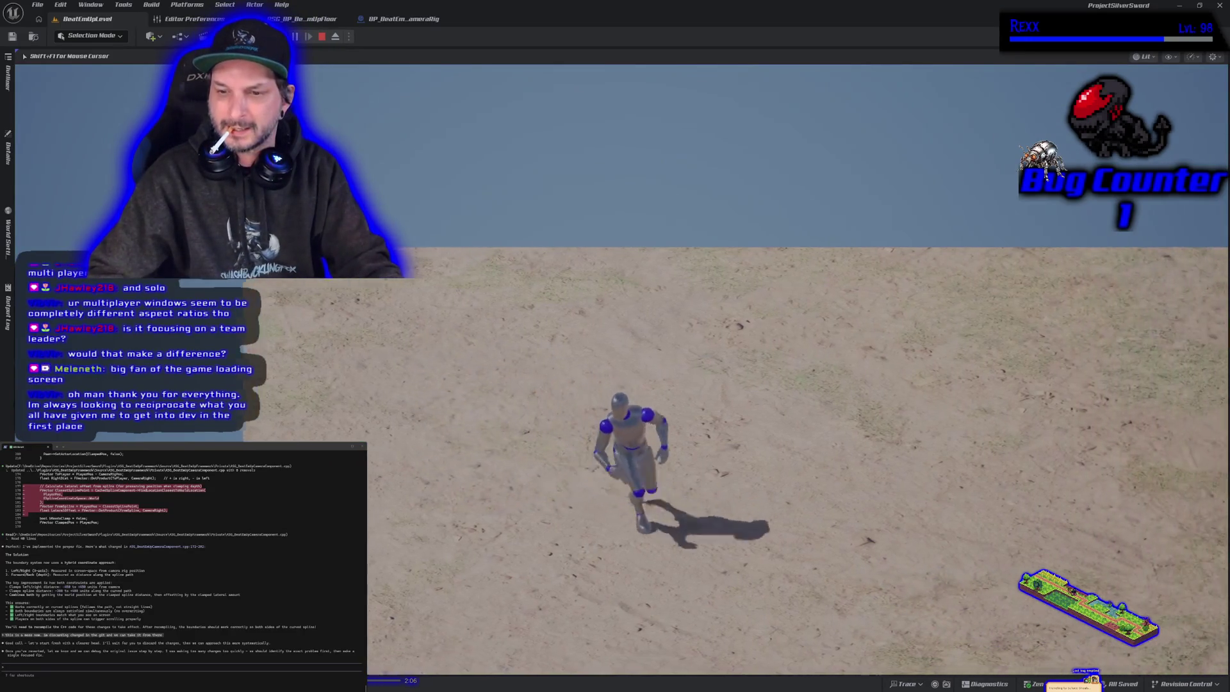
pyautogui.press('d')
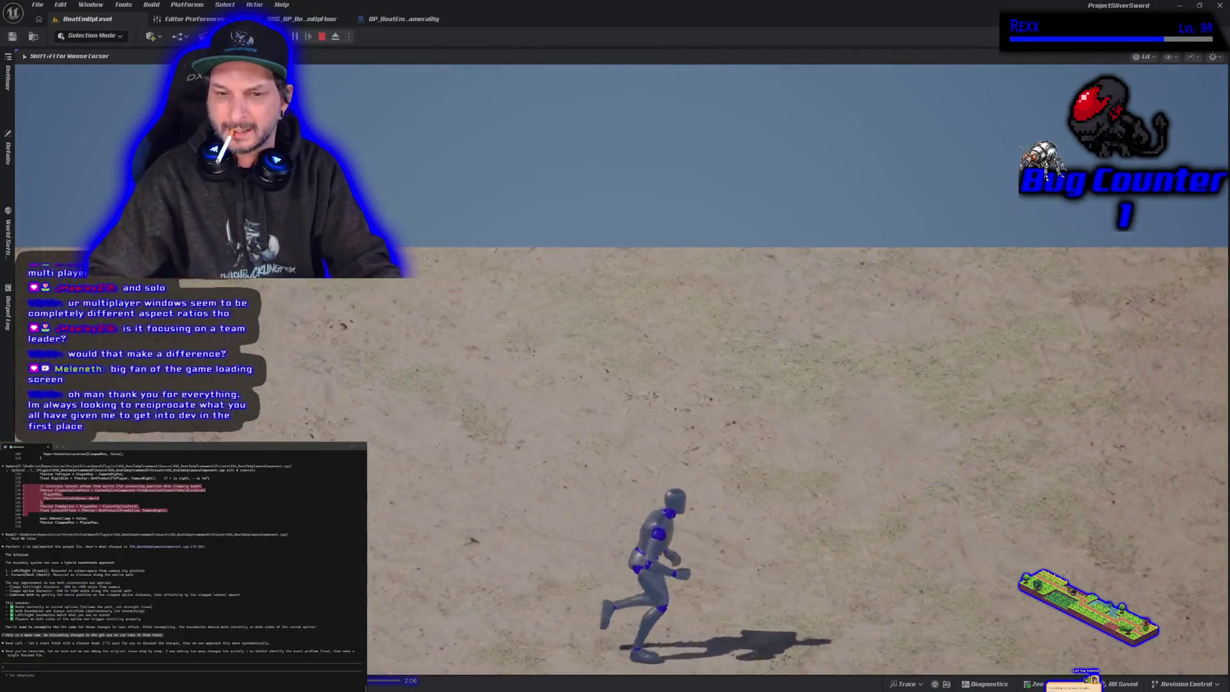
pyautogui.press('a')
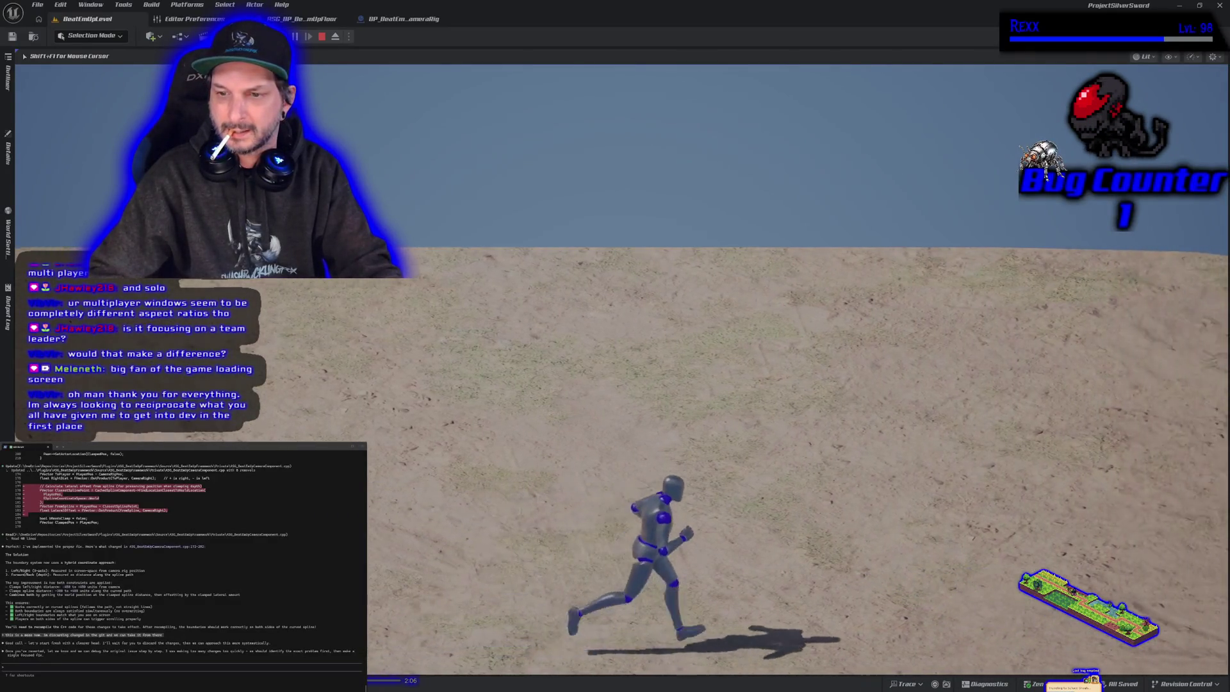
pyautogui.press('w')
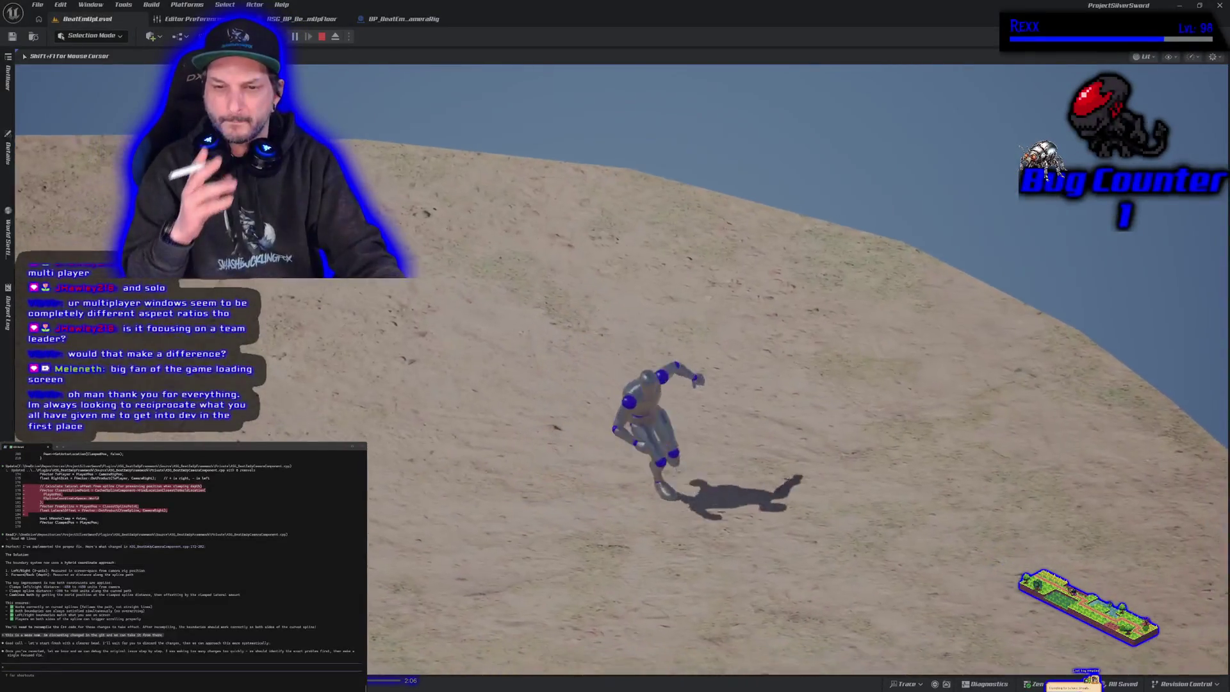
pyautogui.press('a')
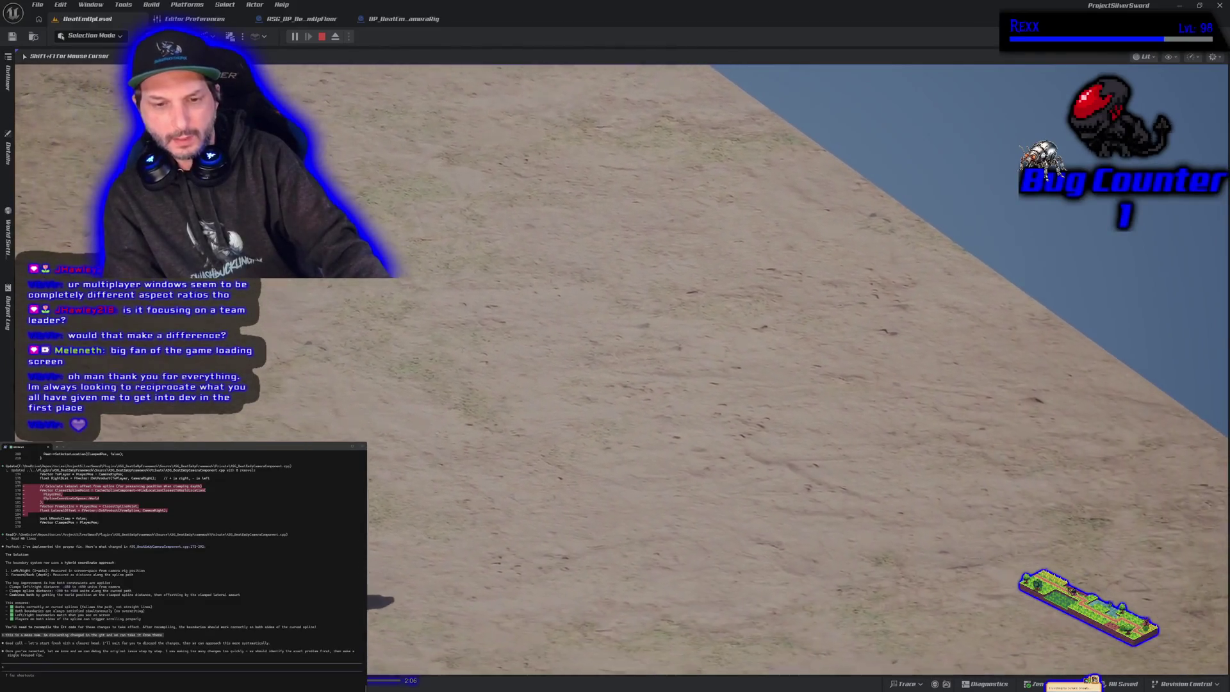
pyautogui.press('d')
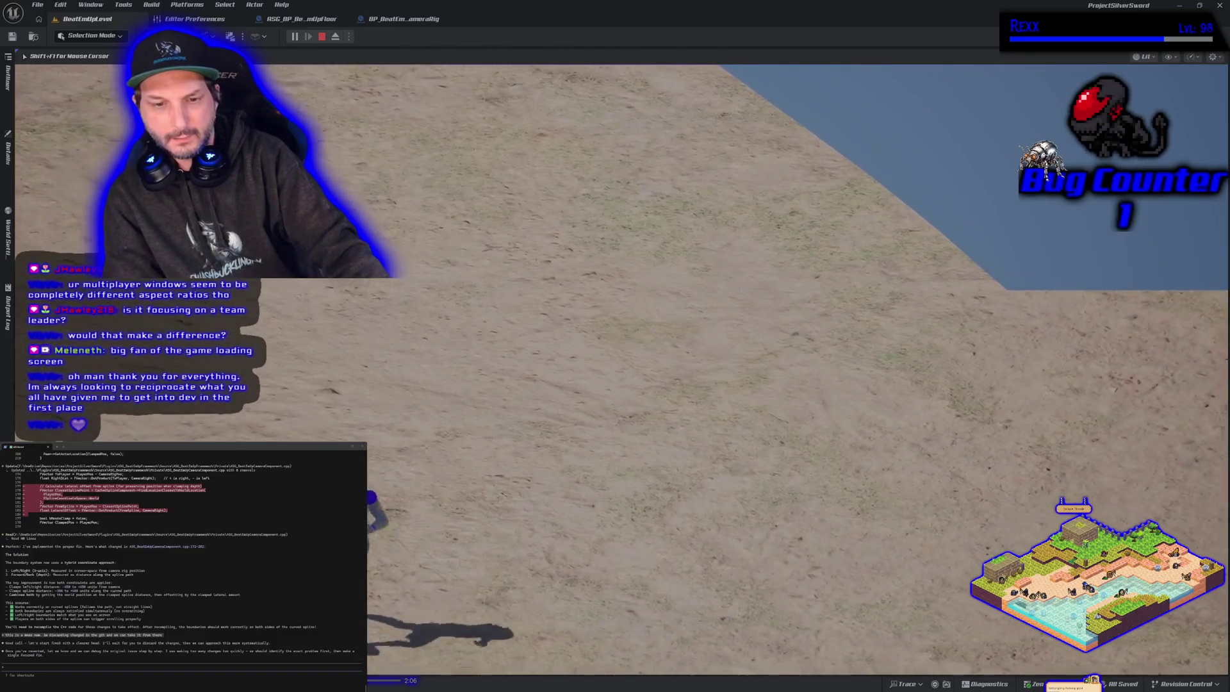
pyautogui.press('d')
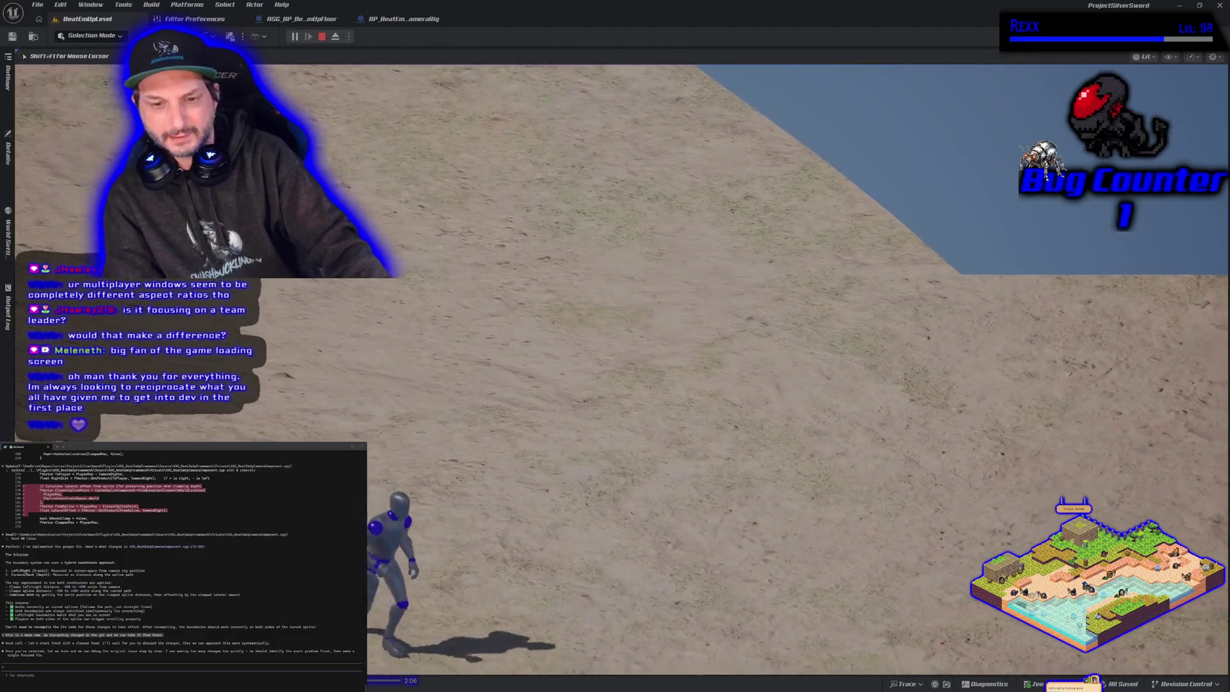
pyautogui.press('d')
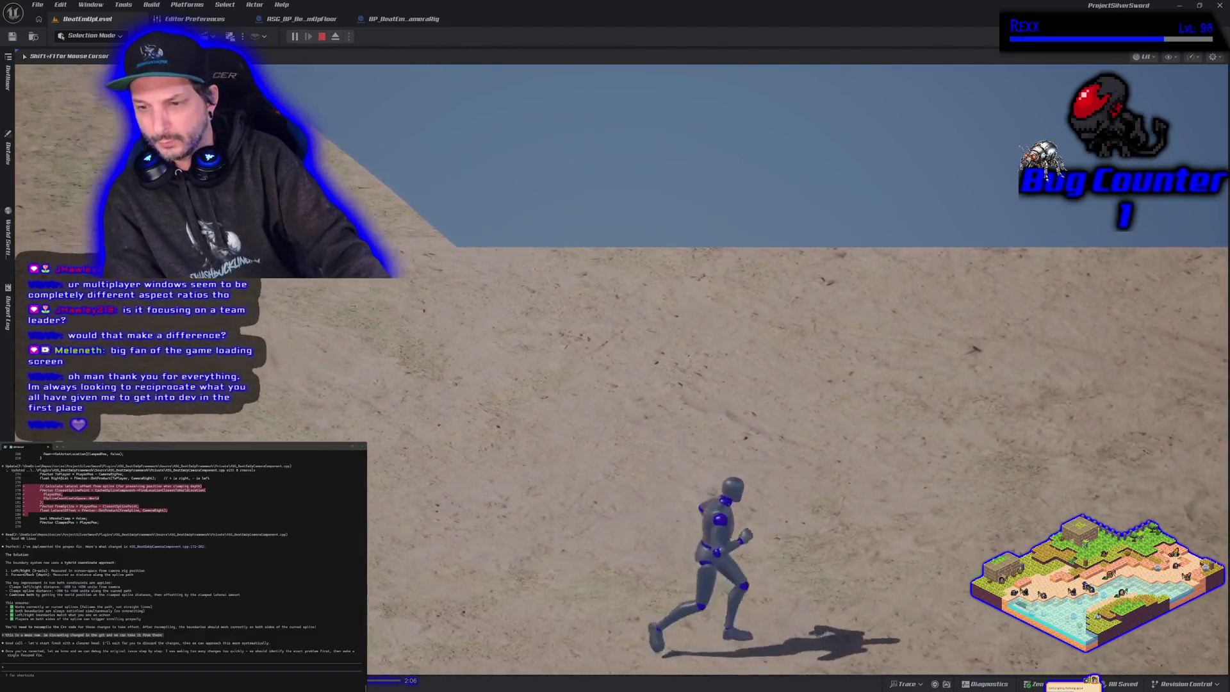
pyautogui.press('d')
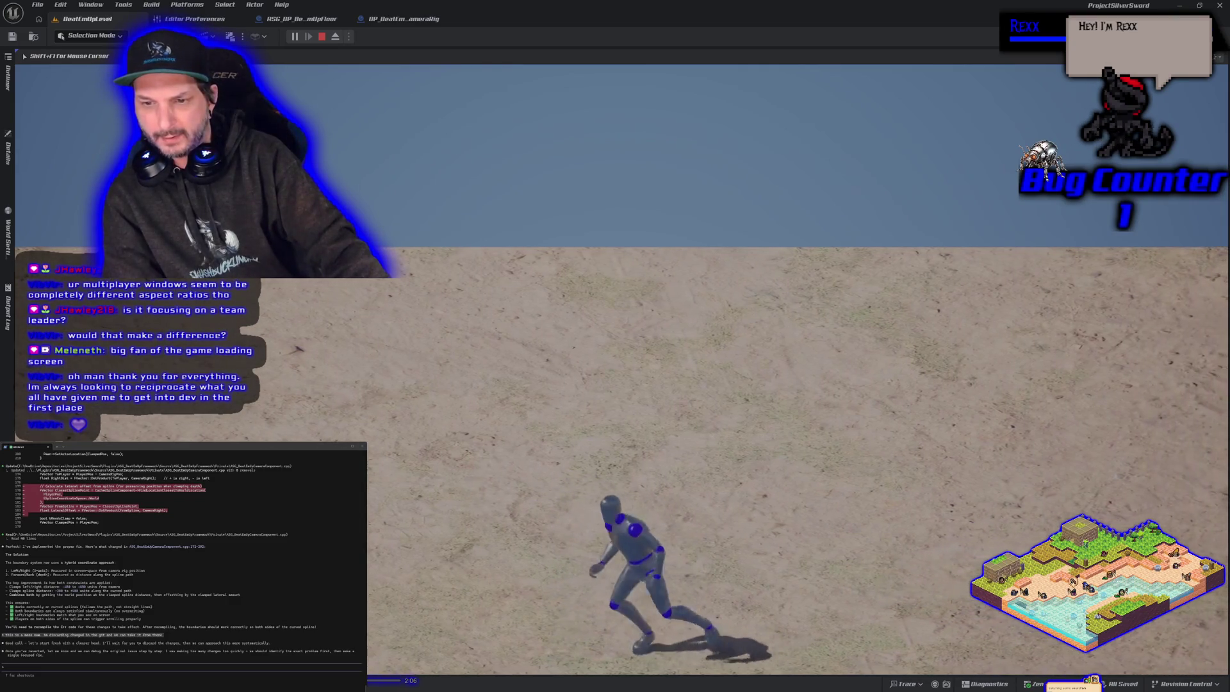
pyautogui.press('d')
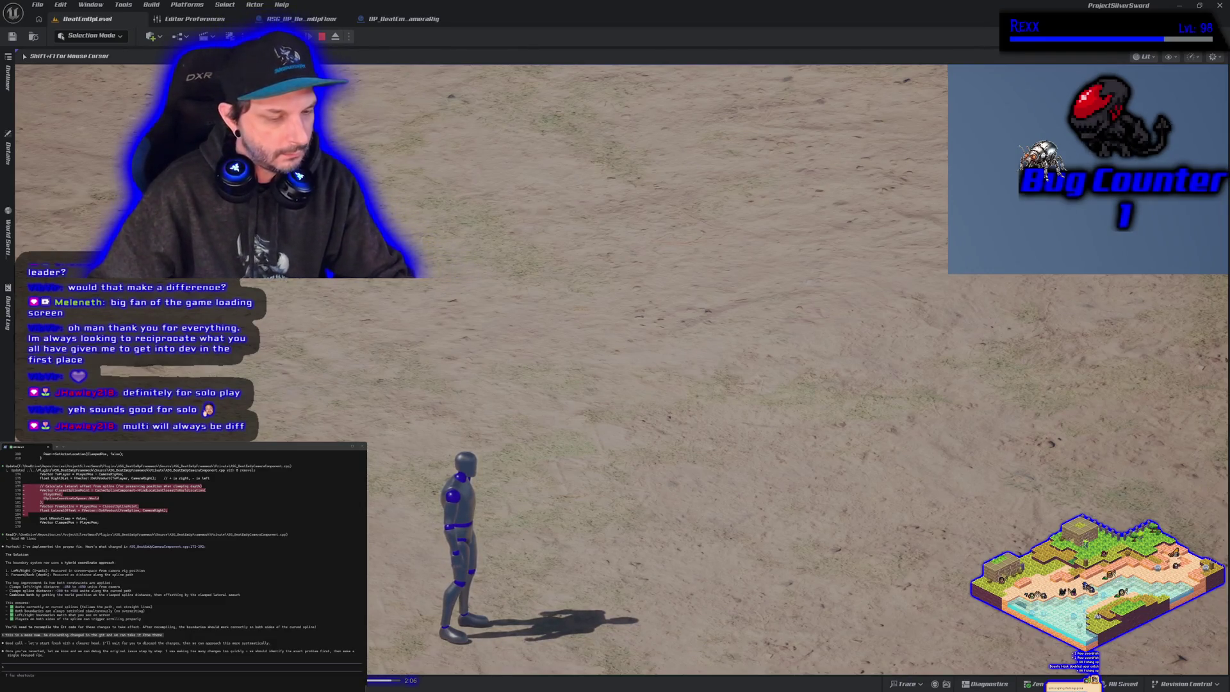
pyautogui.press('Escape')
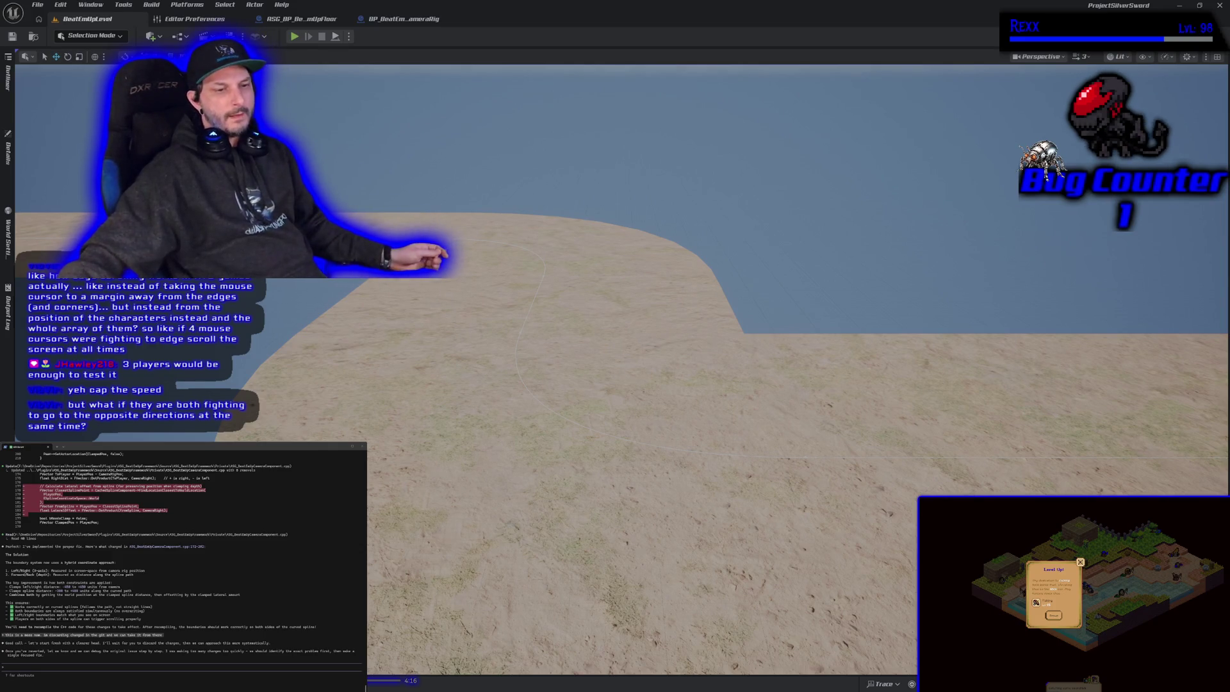
# - Start a new Play-in-Editor session and run the mannequin right, left and back right across the sand
pyautogui.scroll(2, 641, 321)
pyautogui.scroll(-1, 421, 384)
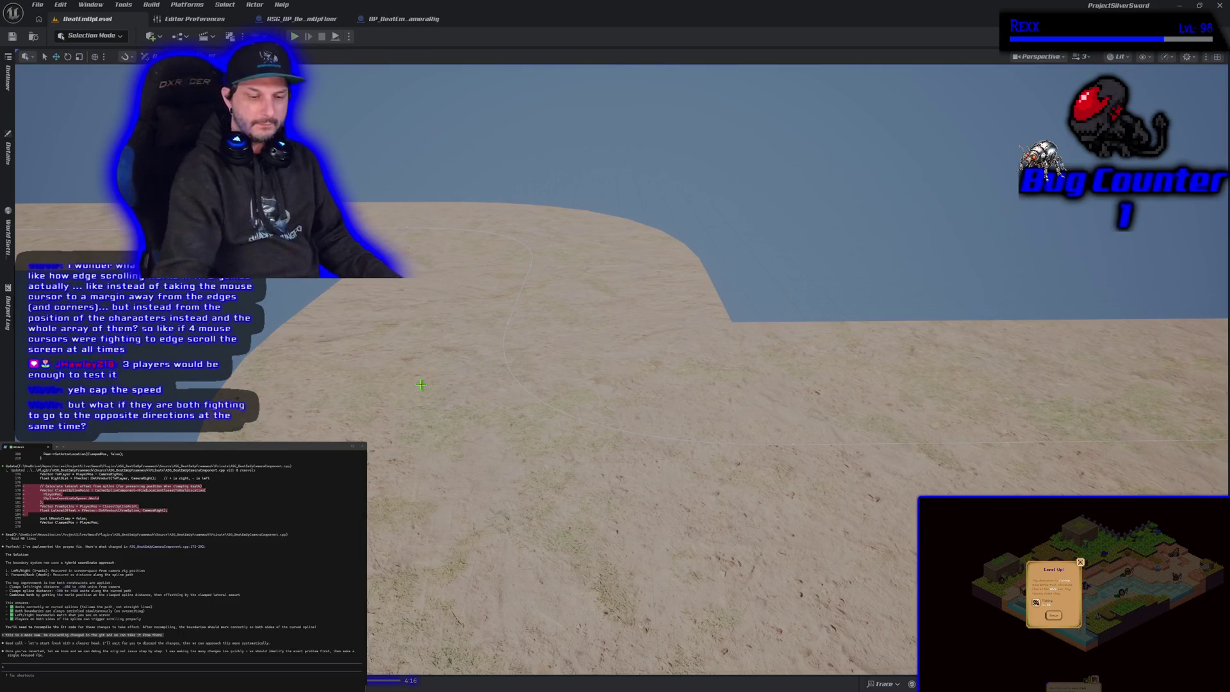
pyautogui.hotkey('alt', 'p')
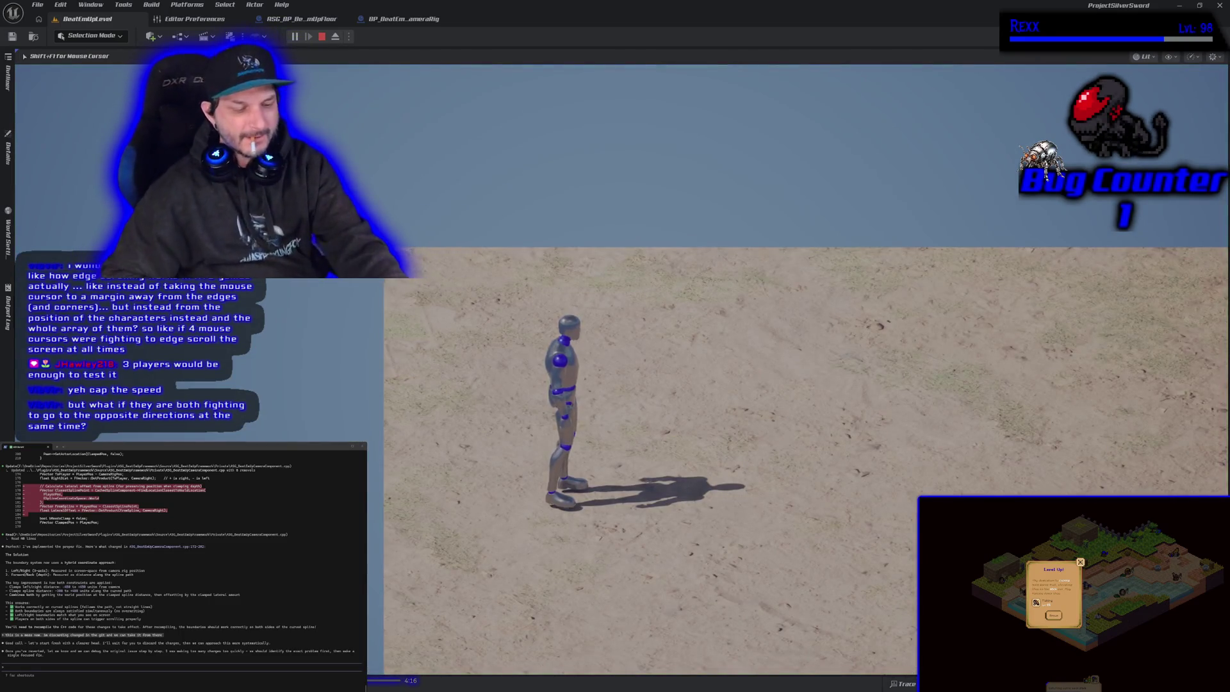
pyautogui.press('d')
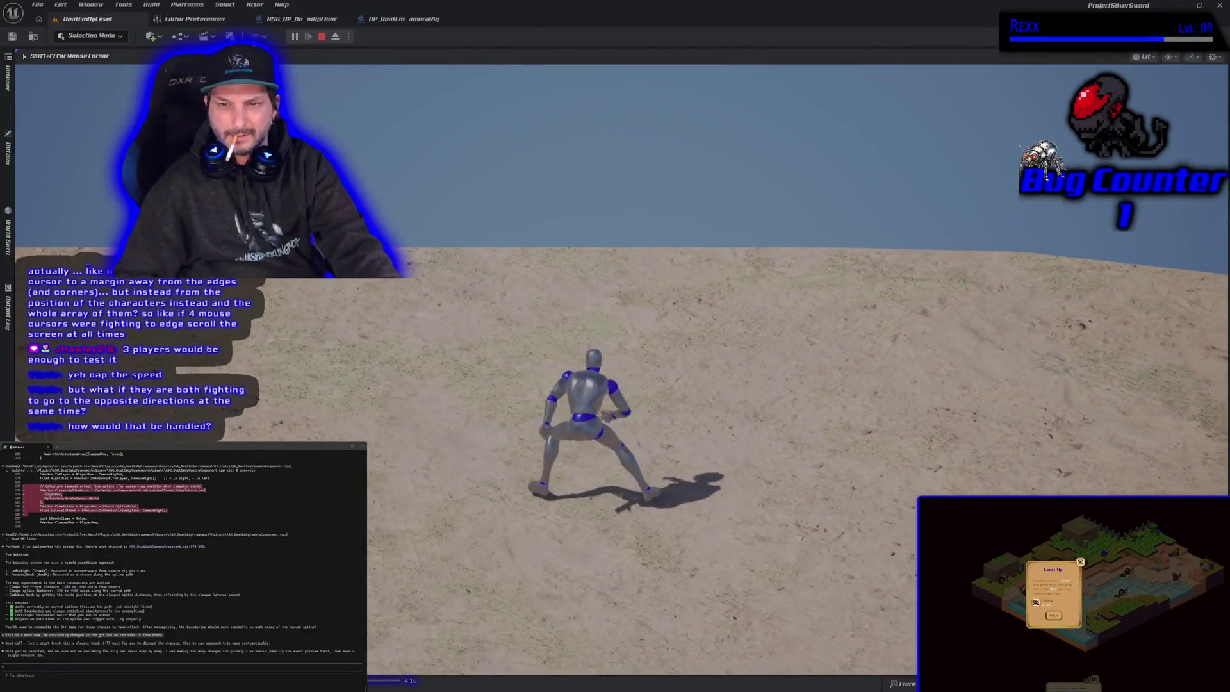
pyautogui.press('a')
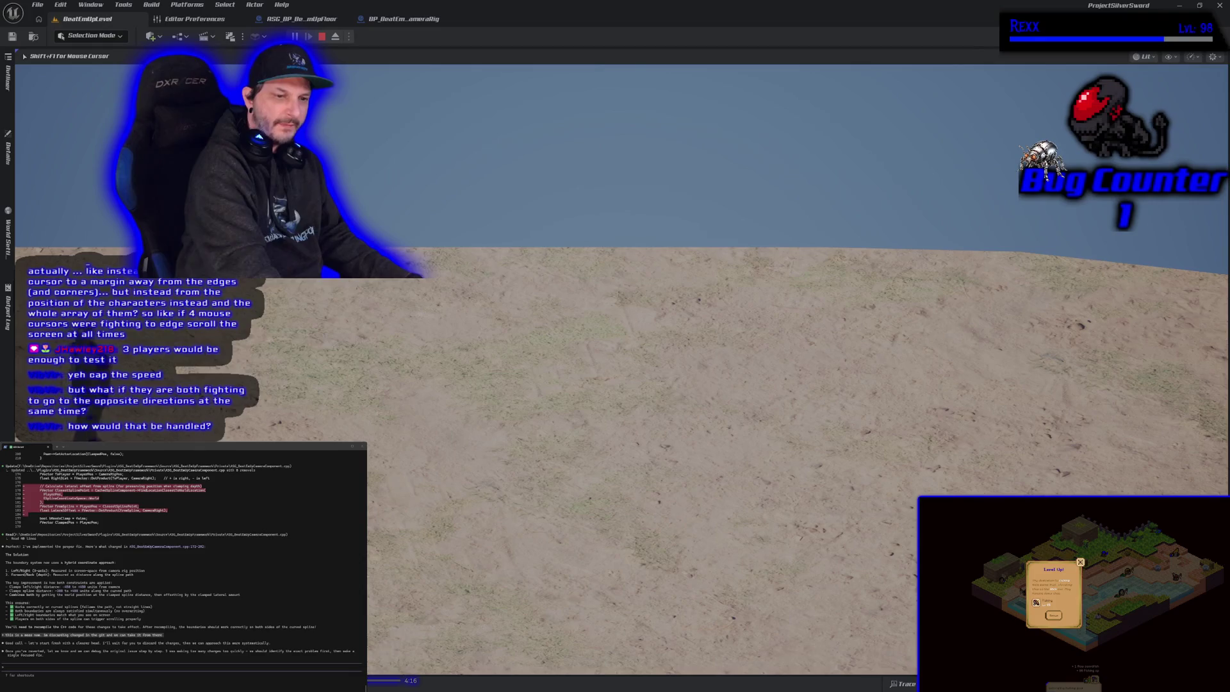
pyautogui.press('d')
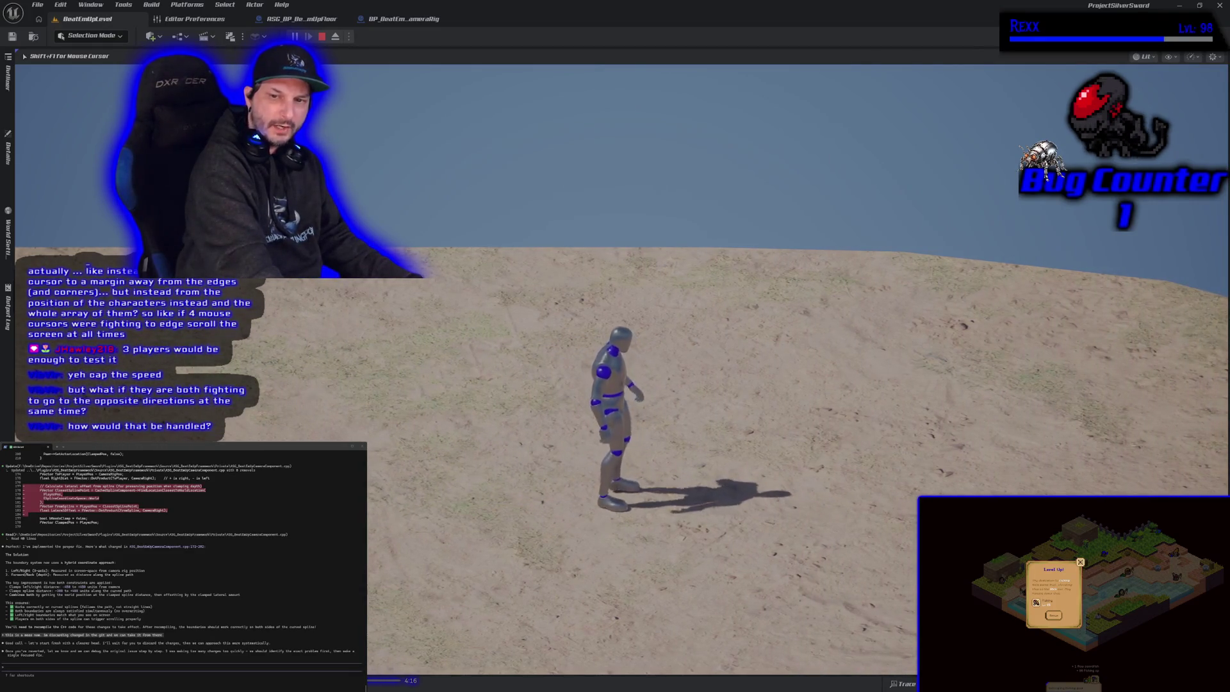
# - Run the mannequin left past the camera's edge and back right to test camera panning
pyautogui.press('d')
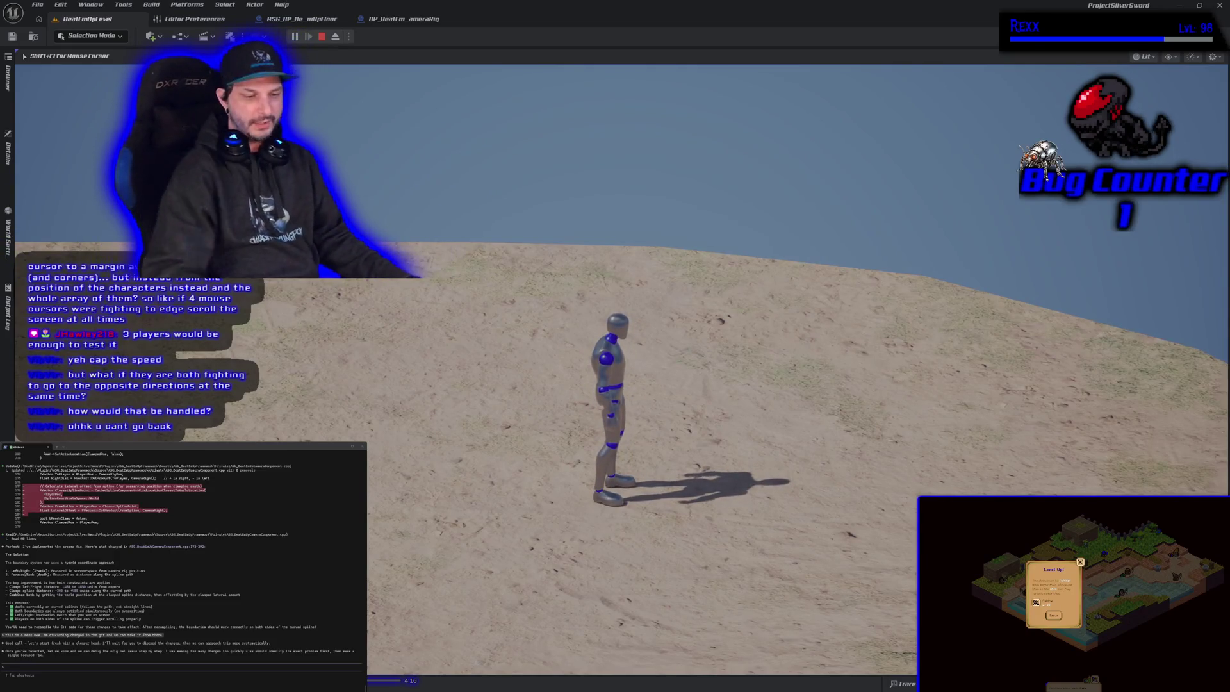
pyautogui.press('a')
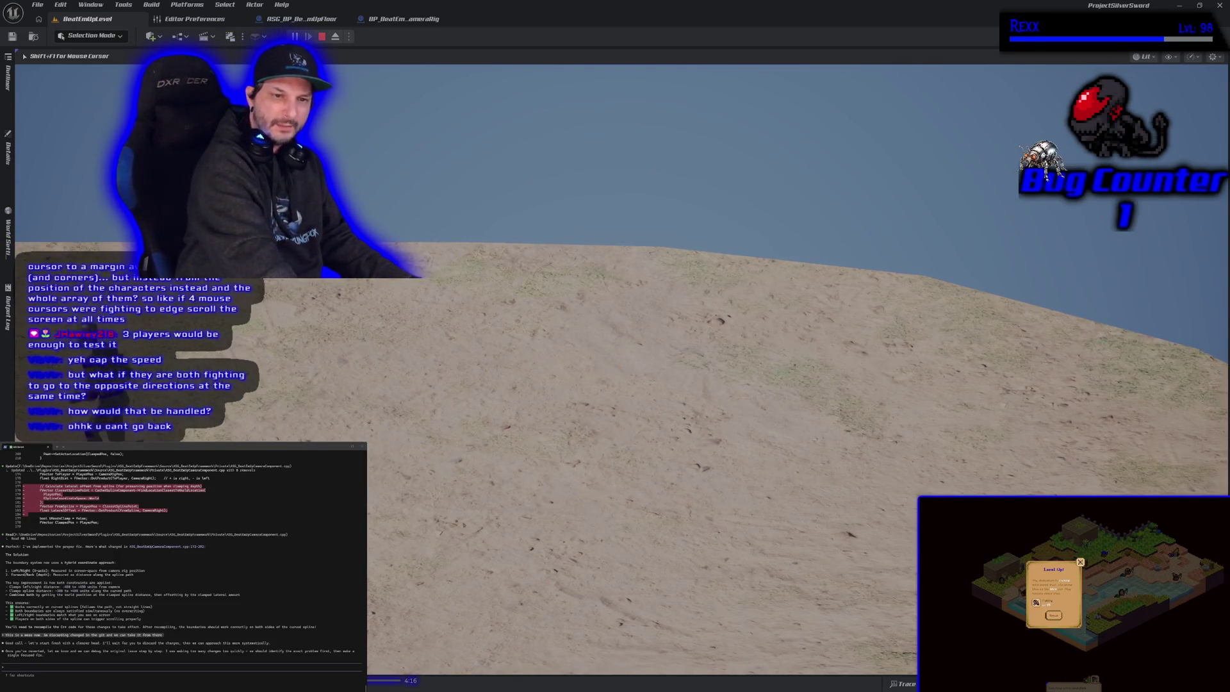
pyautogui.press('d')
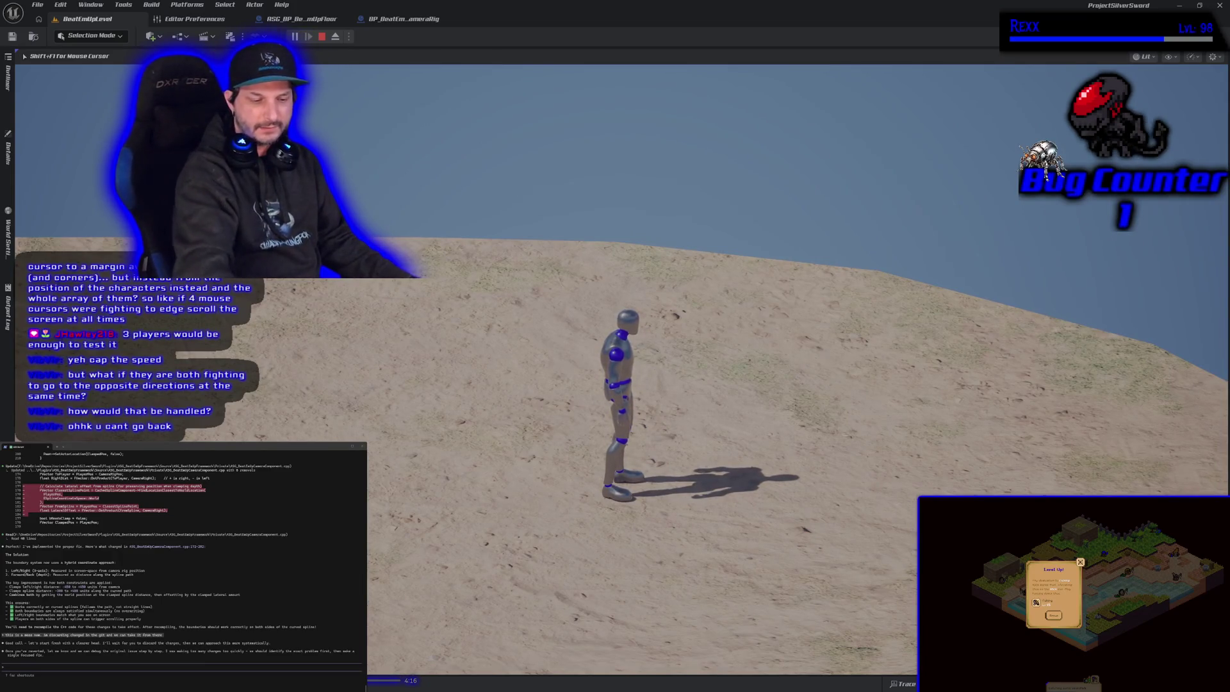
pyautogui.press('d')
pyautogui.press('d')
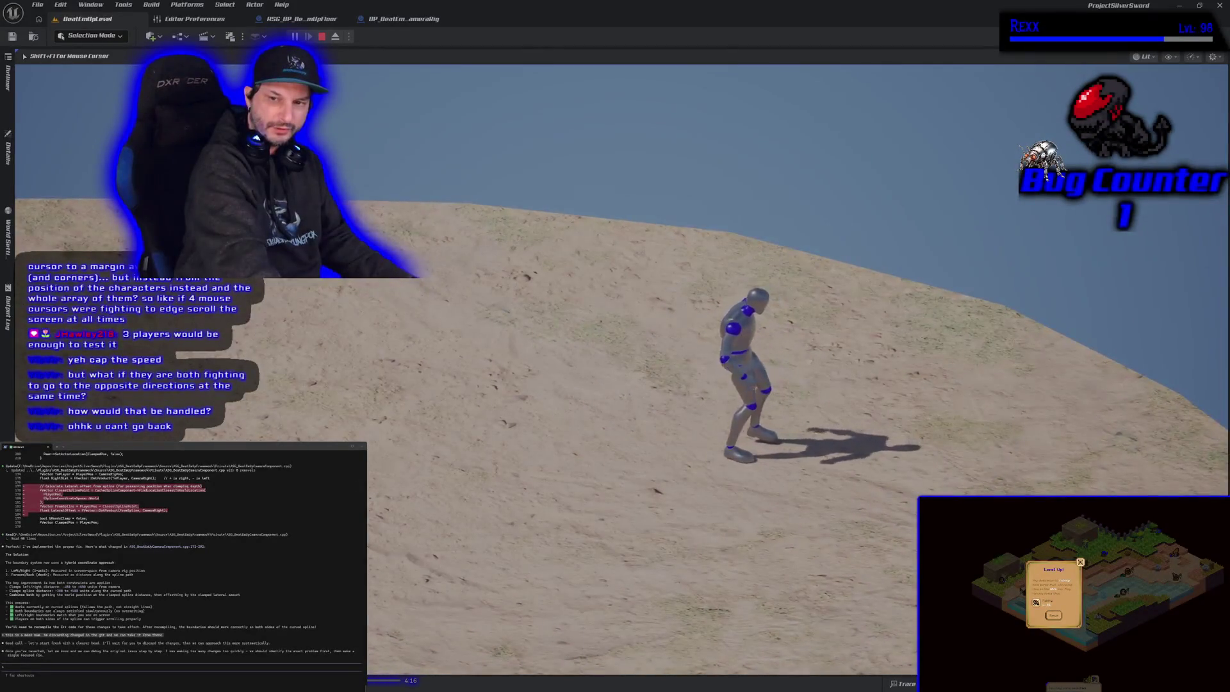
# - Run the mannequin toward the camera, turn right, jump, then stop the play session
pyautogui.press('s')
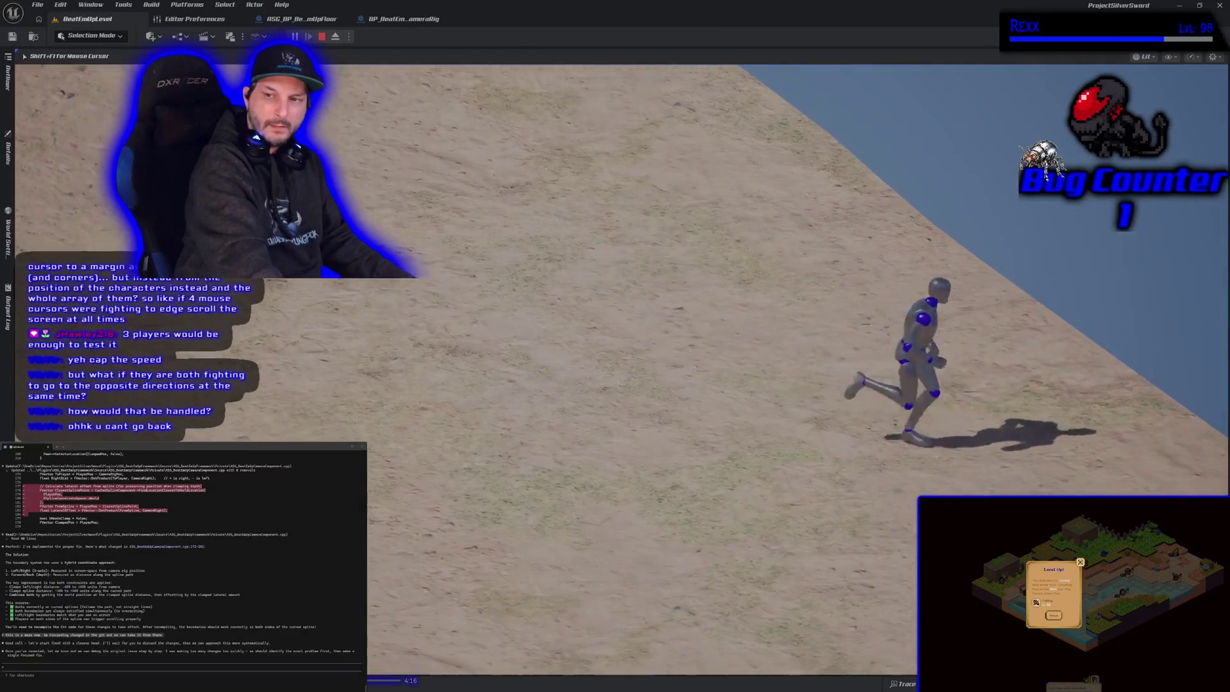
pyautogui.press('s')
pyautogui.press('d')
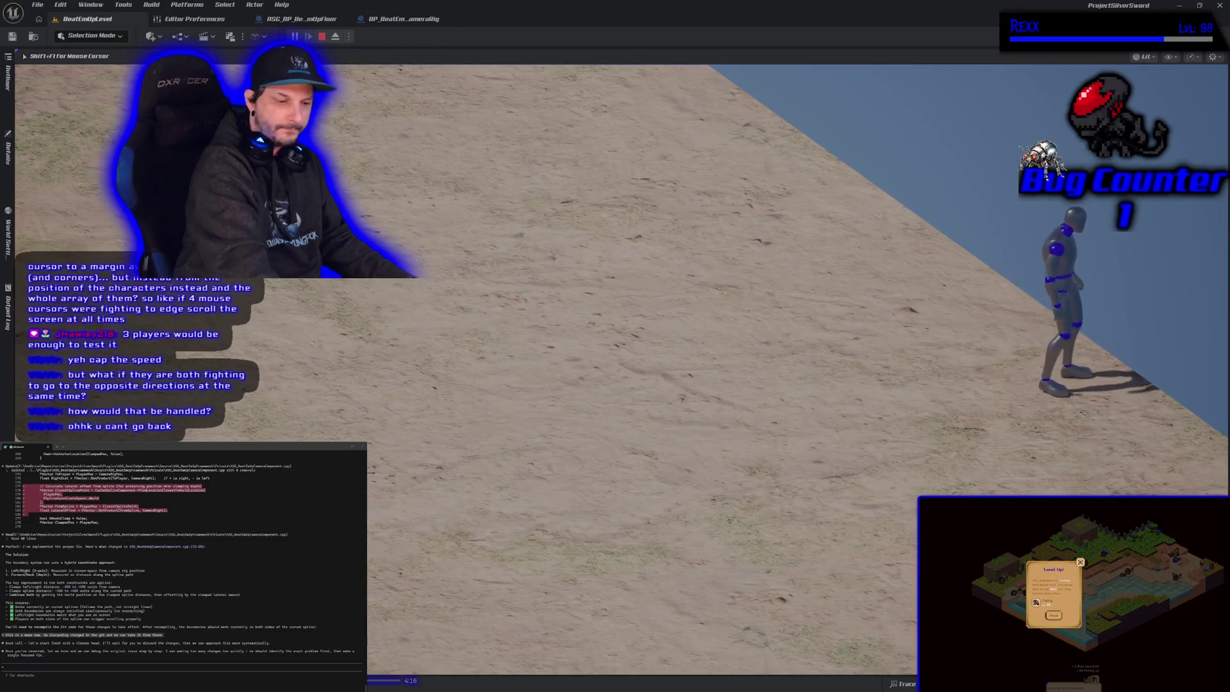
pyautogui.press('space')
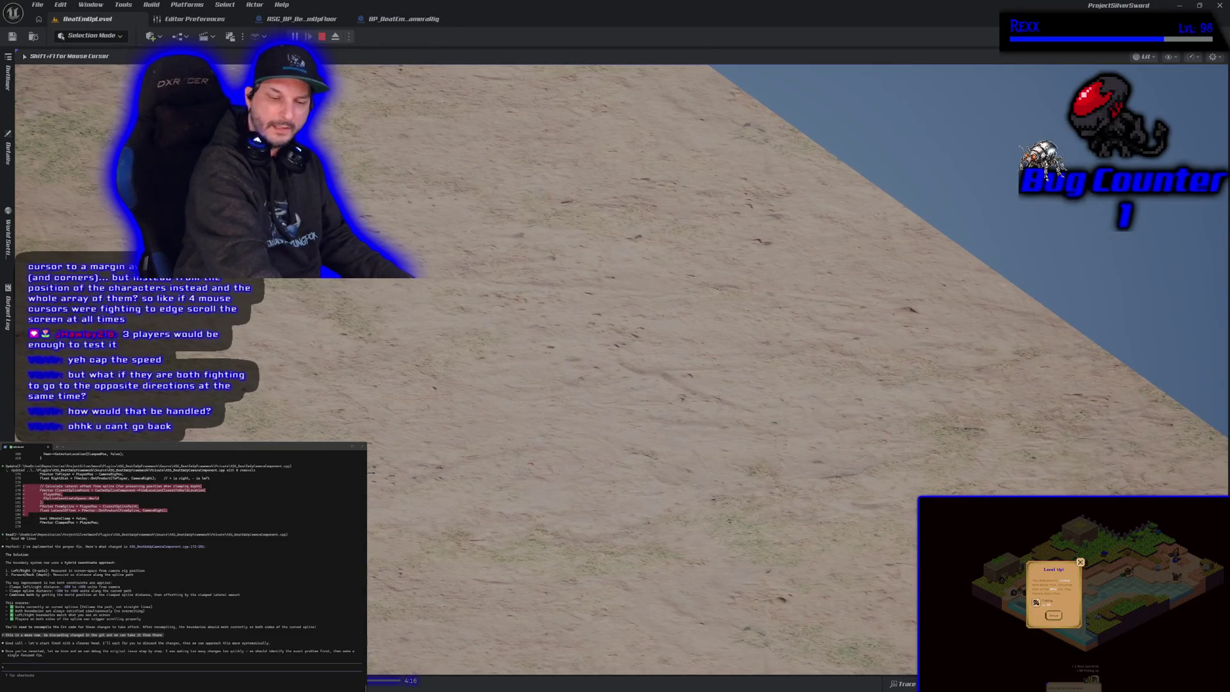
pyautogui.press('Escape')
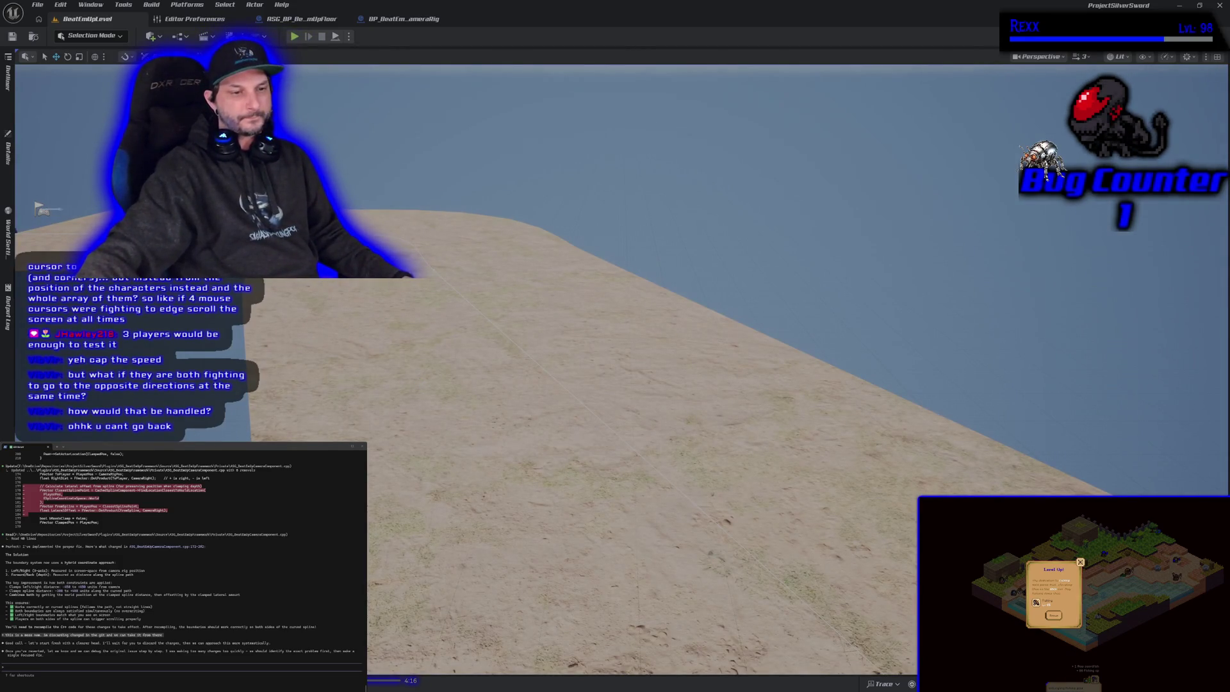
# - Switch from the Unreal editor to the Chrome window running Microscape at microscape.cc/play
pyautogui.hotkey('ctrl', 'alt', 'F11')
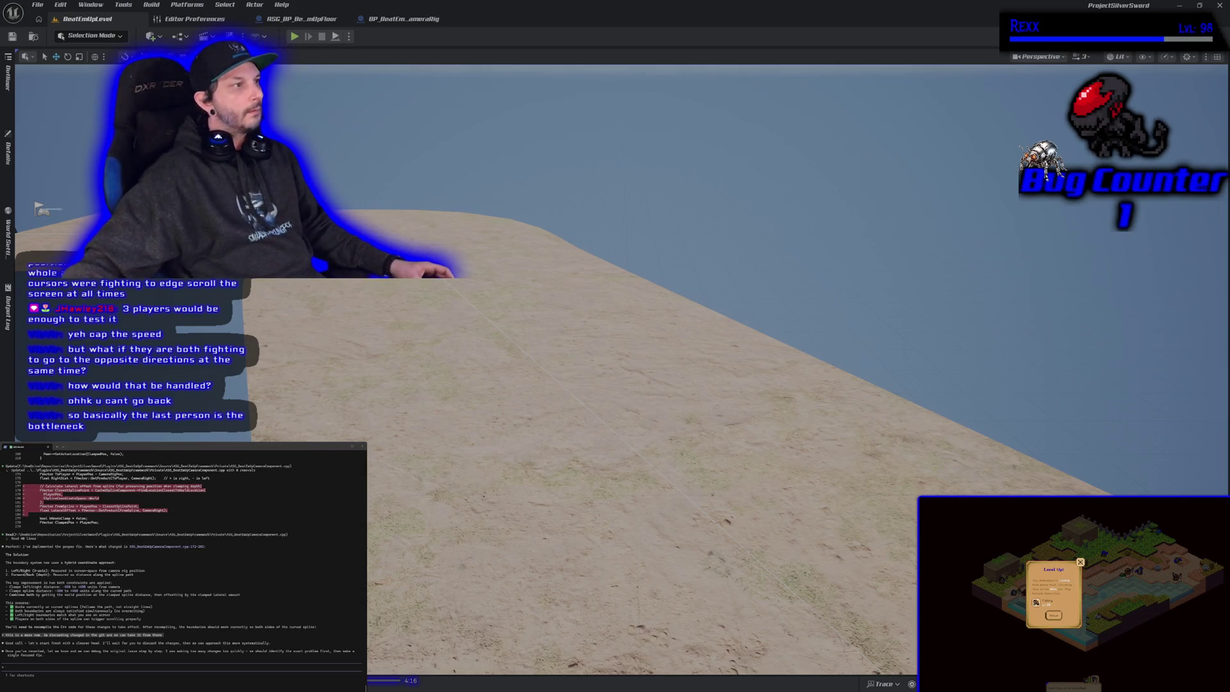
pyautogui.hotkey('alt', 'Tab')
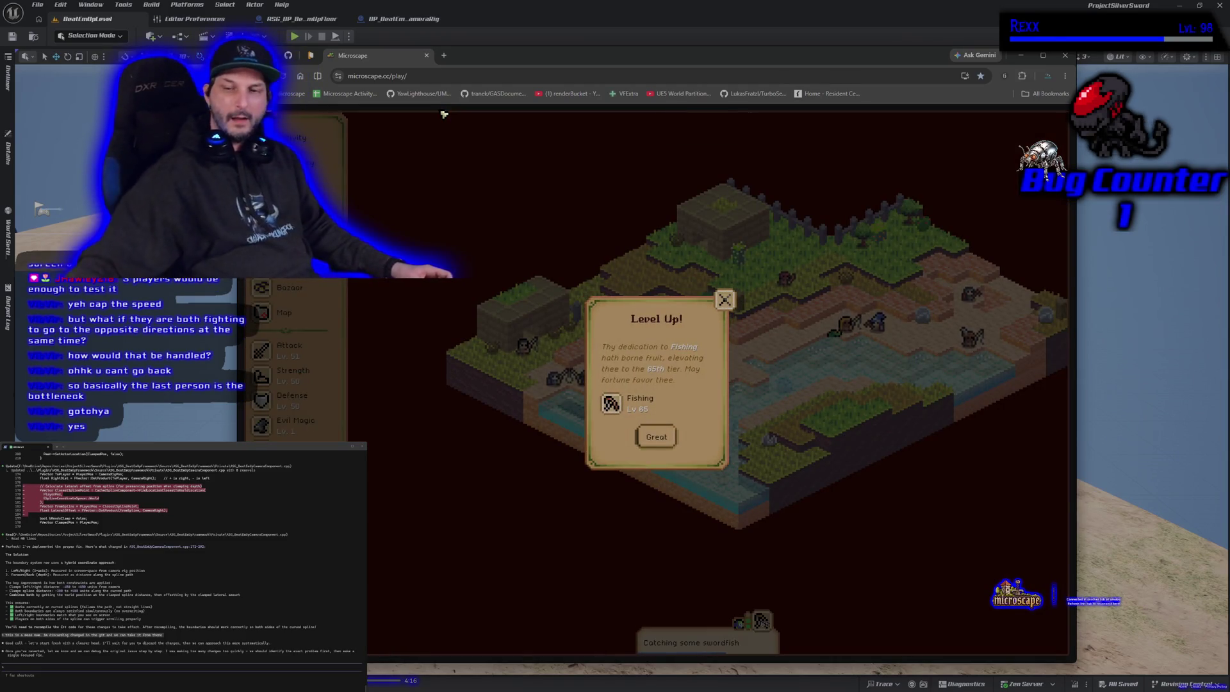
# - Dismiss the fishing Level Up notice with Great and open File Explorer at Home
pyautogui.click(670, 436)
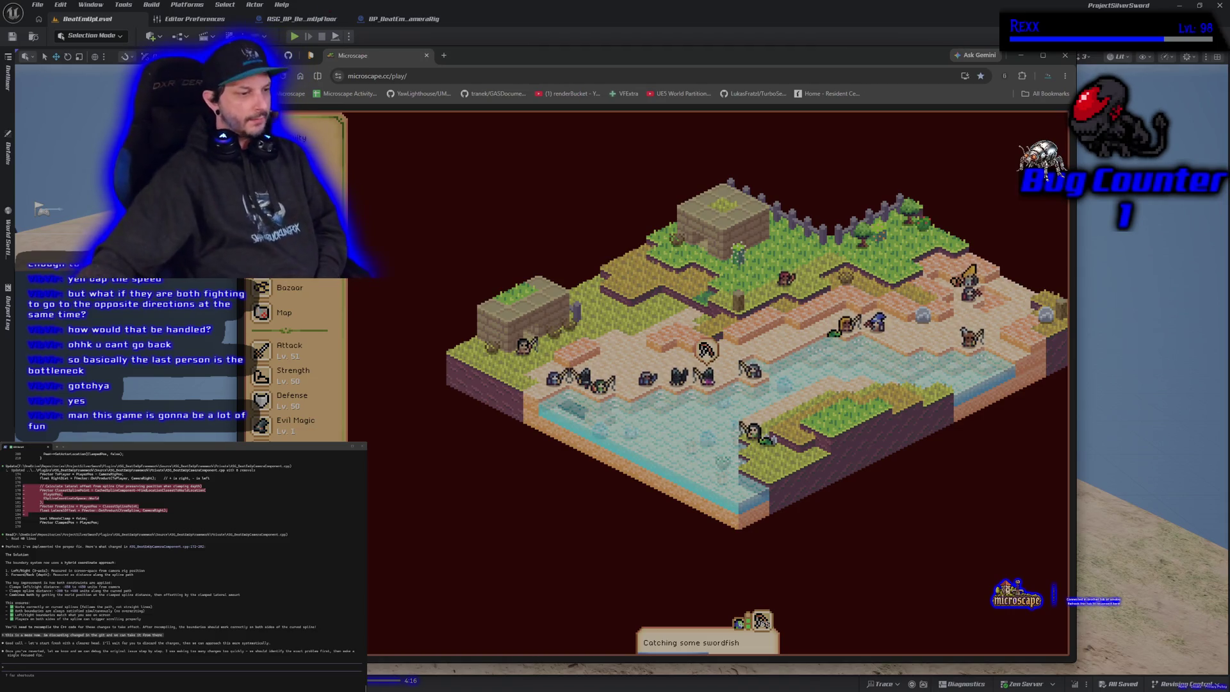
pyautogui.press('super+e')
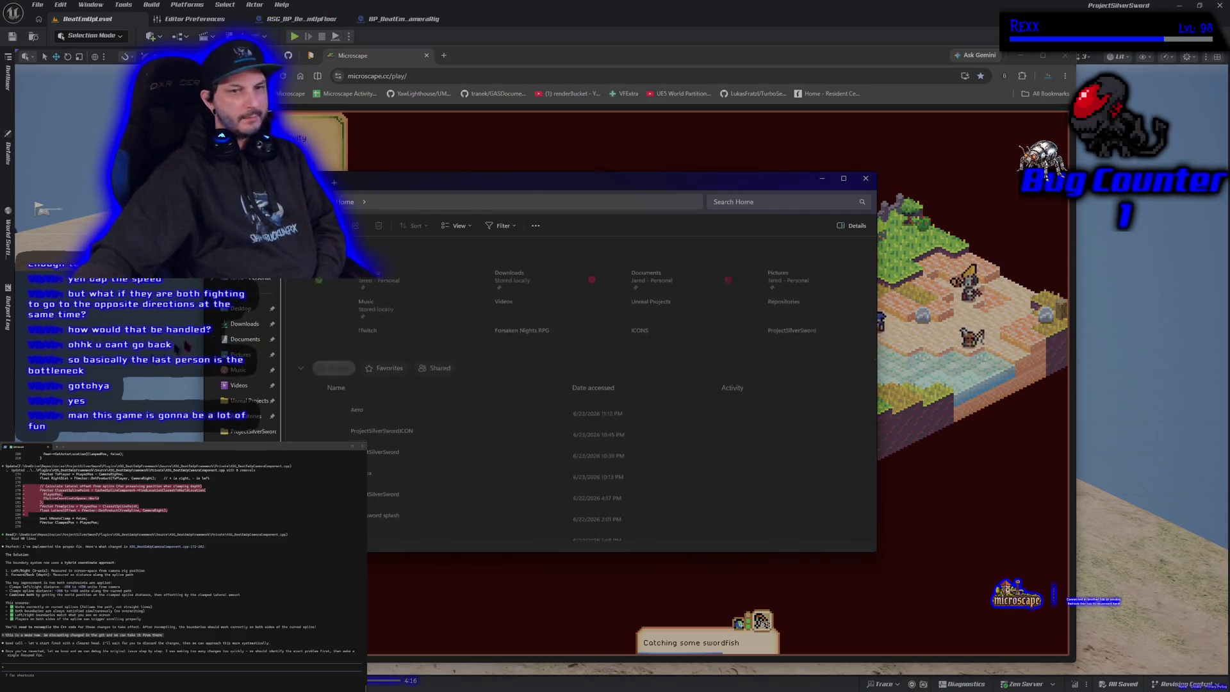
# - Close File Explorer and the tmok1.png Photos window, then start a BeatEmUpLevel play test in Unreal
pyautogui.hotkey('alt', 'F4')
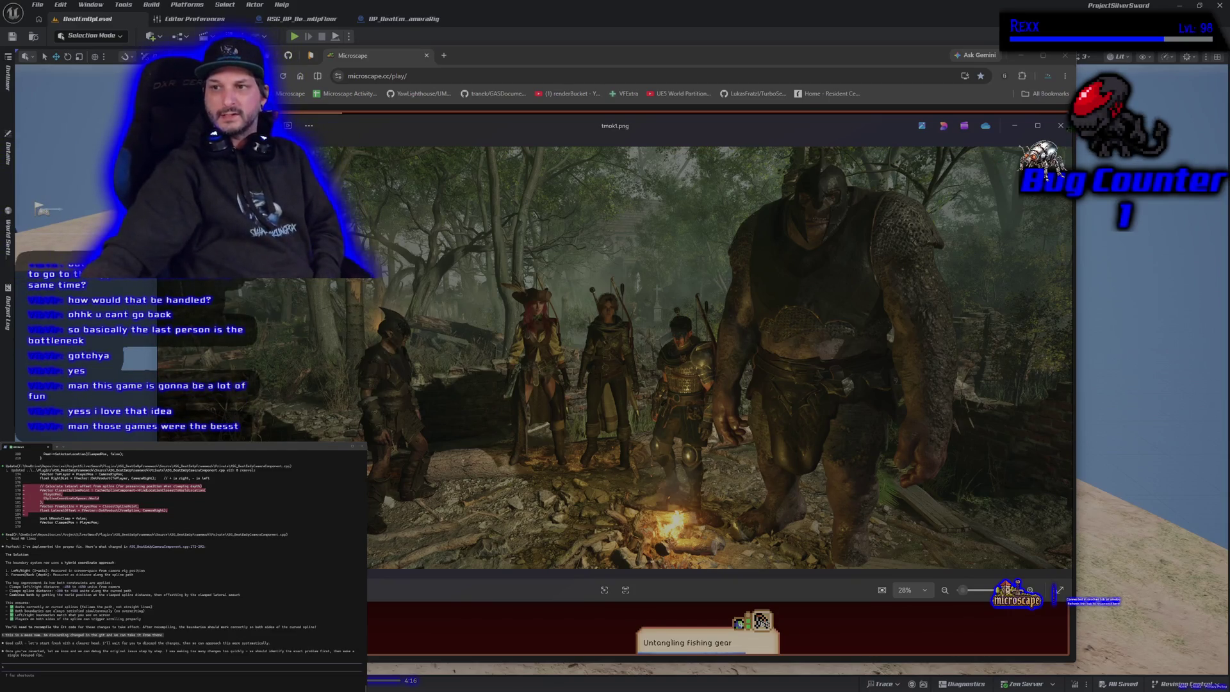
pyautogui.hotkey('alt', 'F4')
pyautogui.click(748, 24)
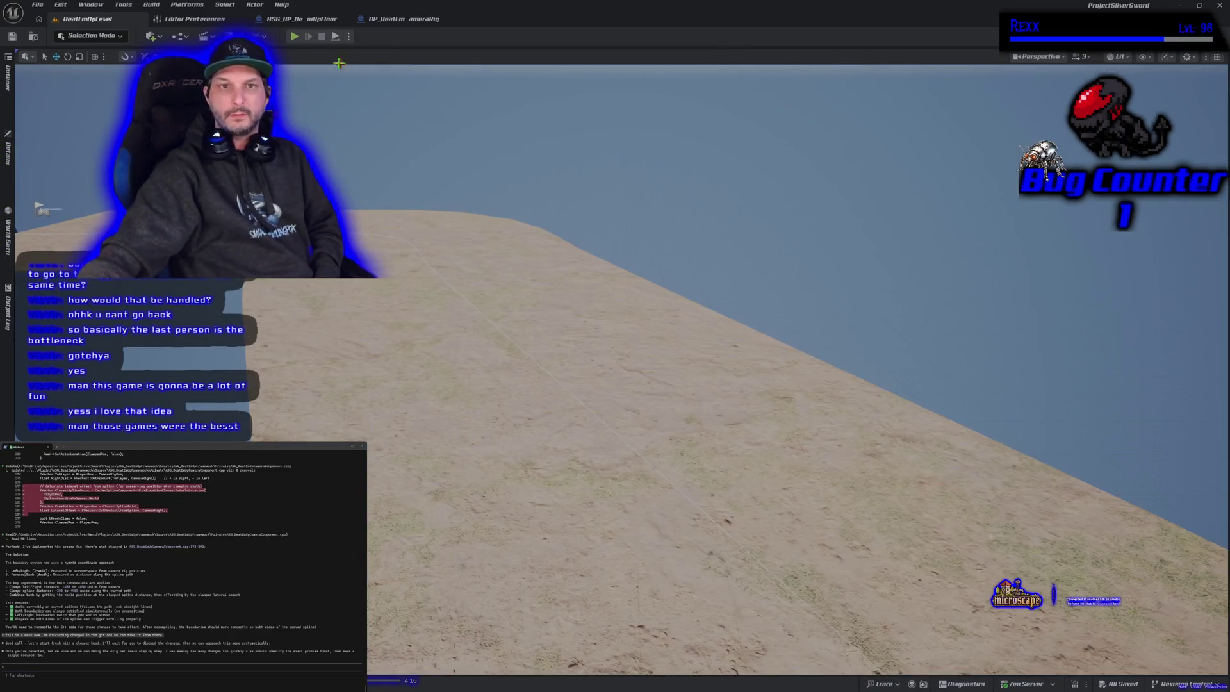
pyautogui.hotkey('alt', 'p')
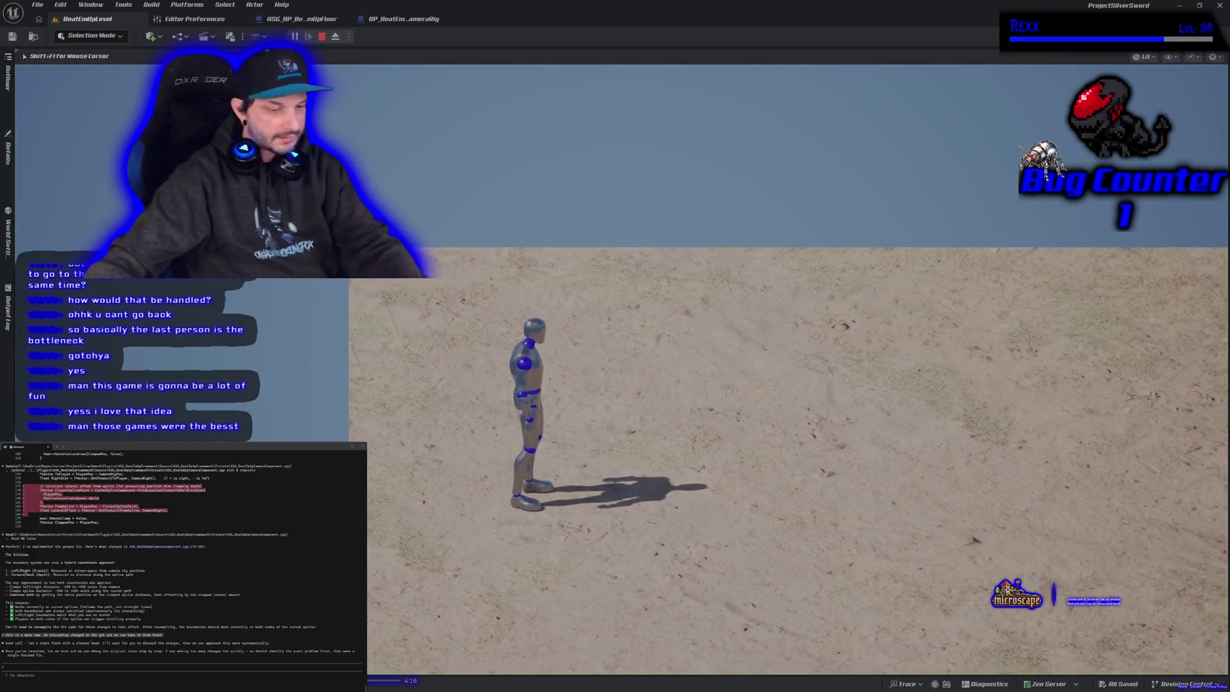
# - Run the mannequin right and left, jump, head toward the camera and roll up the slope
pyautogui.press('d')
pyautogui.press('a')
pyautogui.press('d')
pyautogui.press('space')
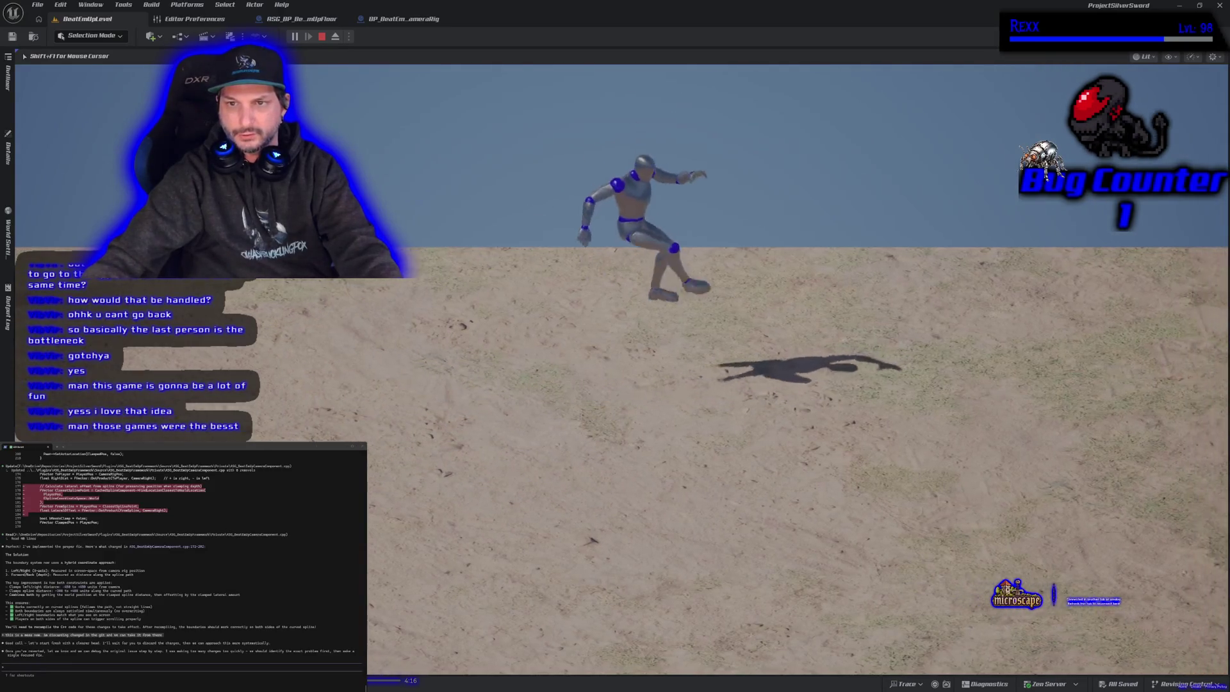
pyautogui.press('s')
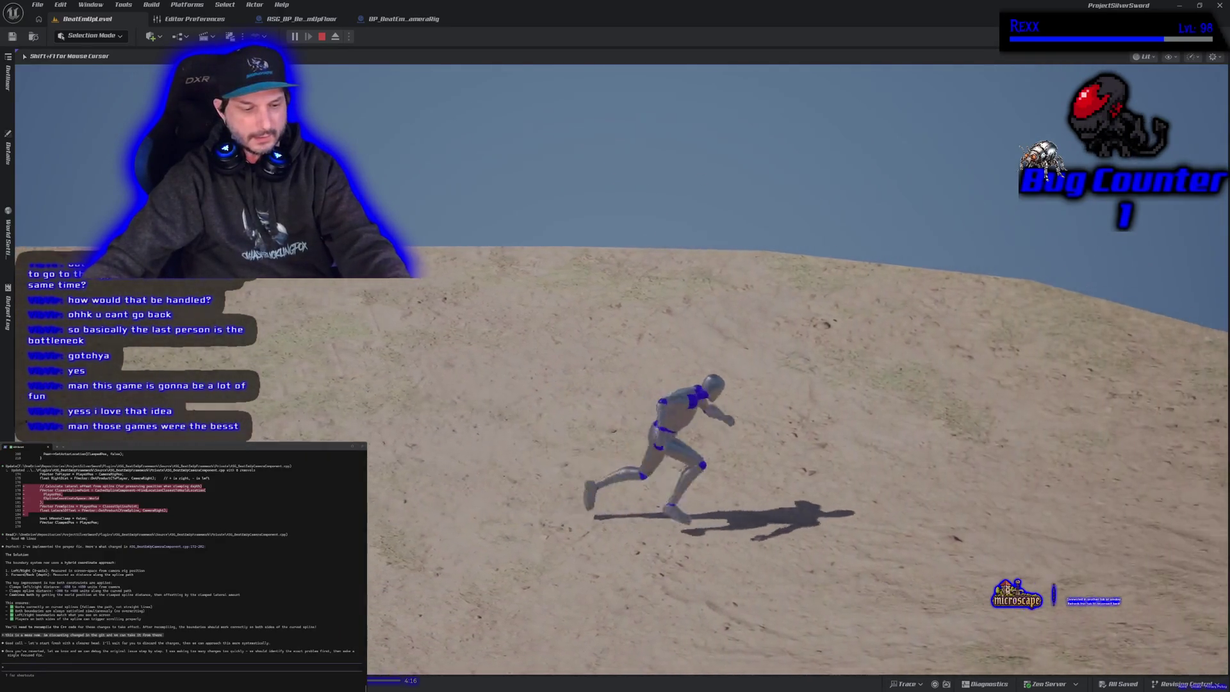
pyautogui.press('d')
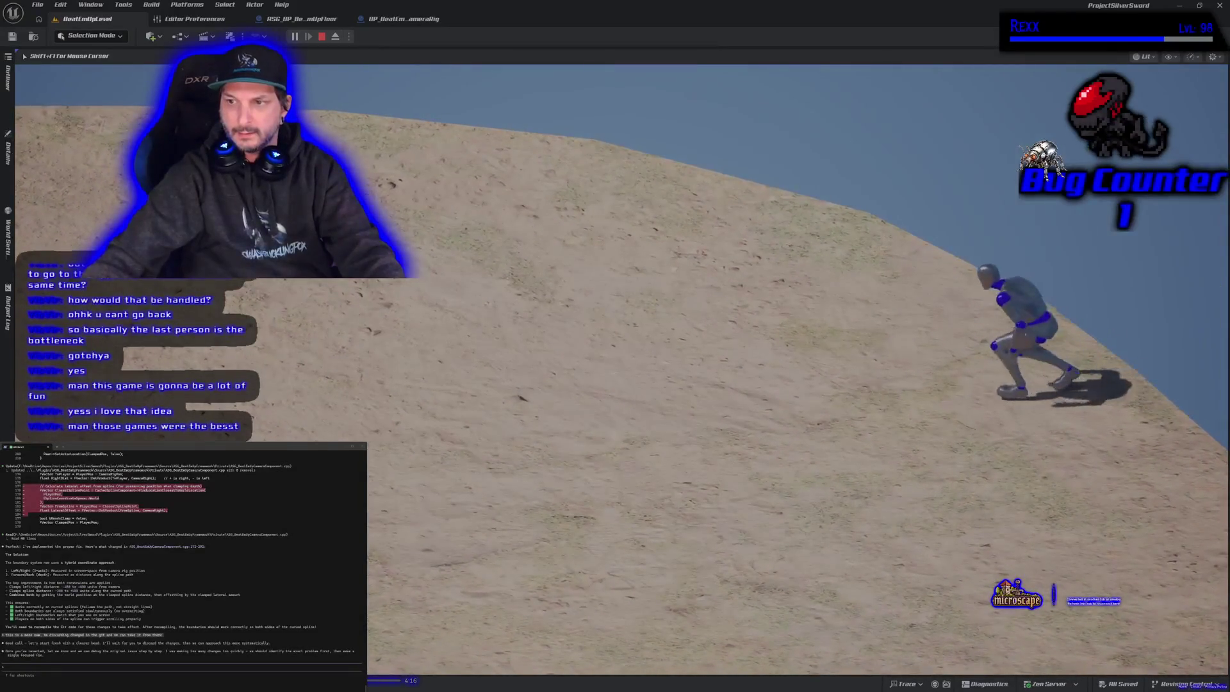
pyautogui.press('a')
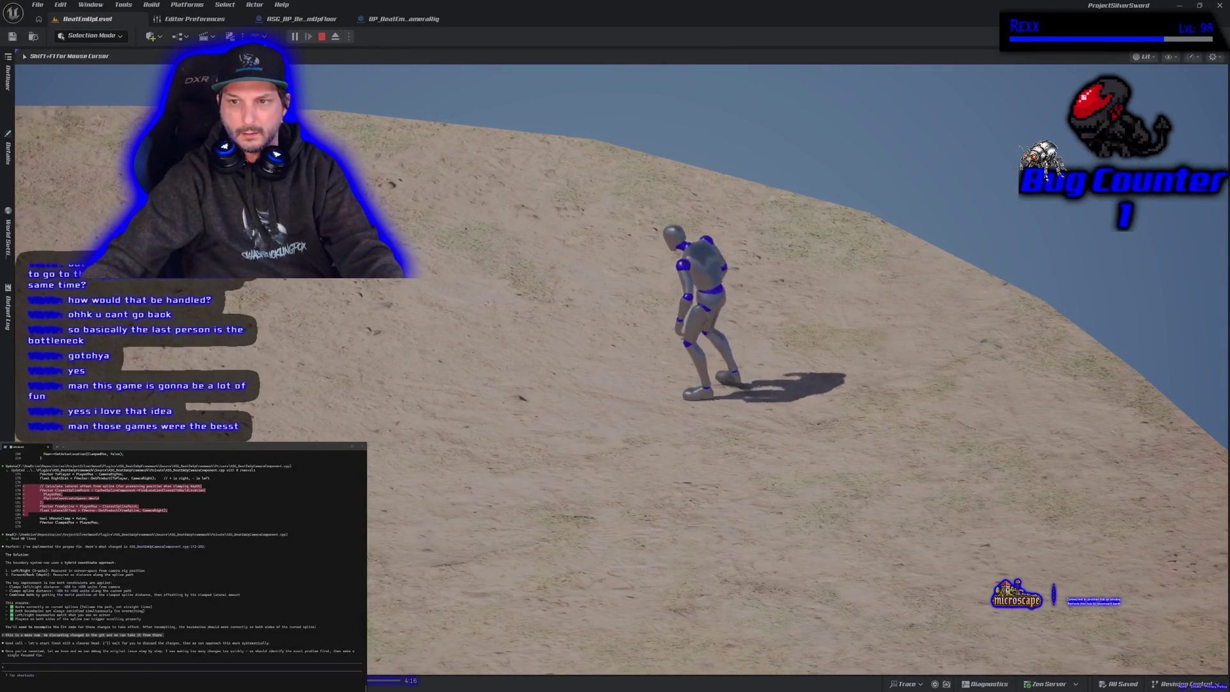
# - Walk and run the mannequin up, down and across the sand slope while the camera follows
pyautogui.press('s')
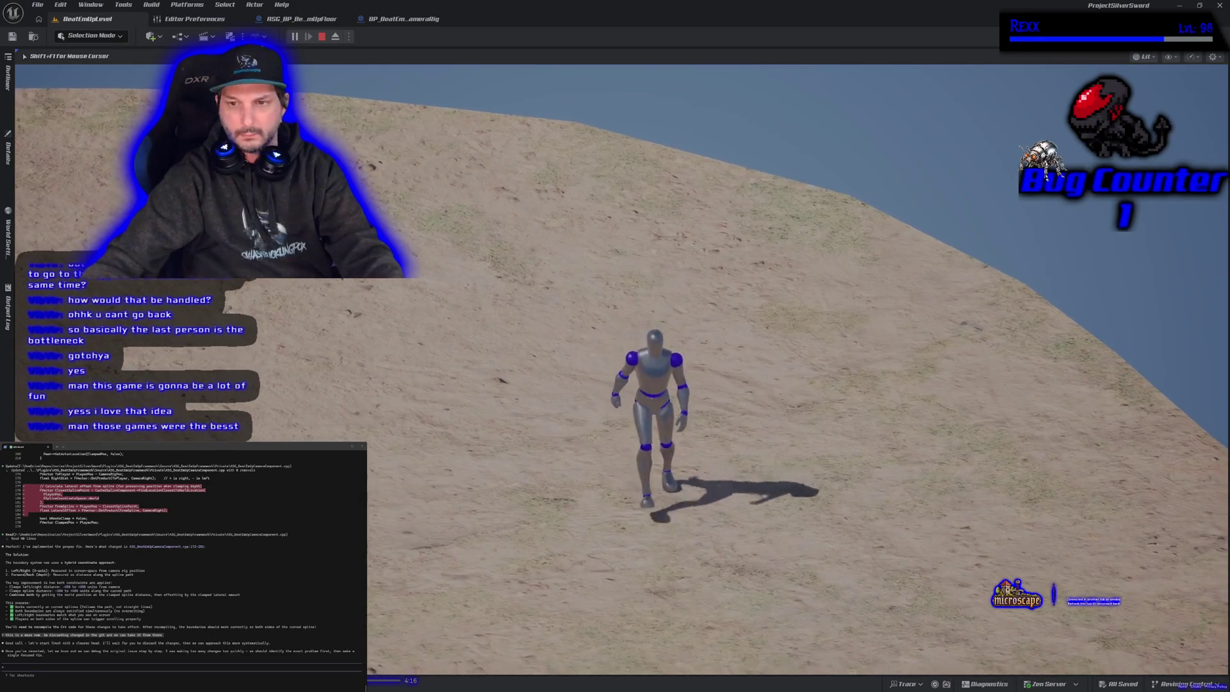
pyautogui.press('w')
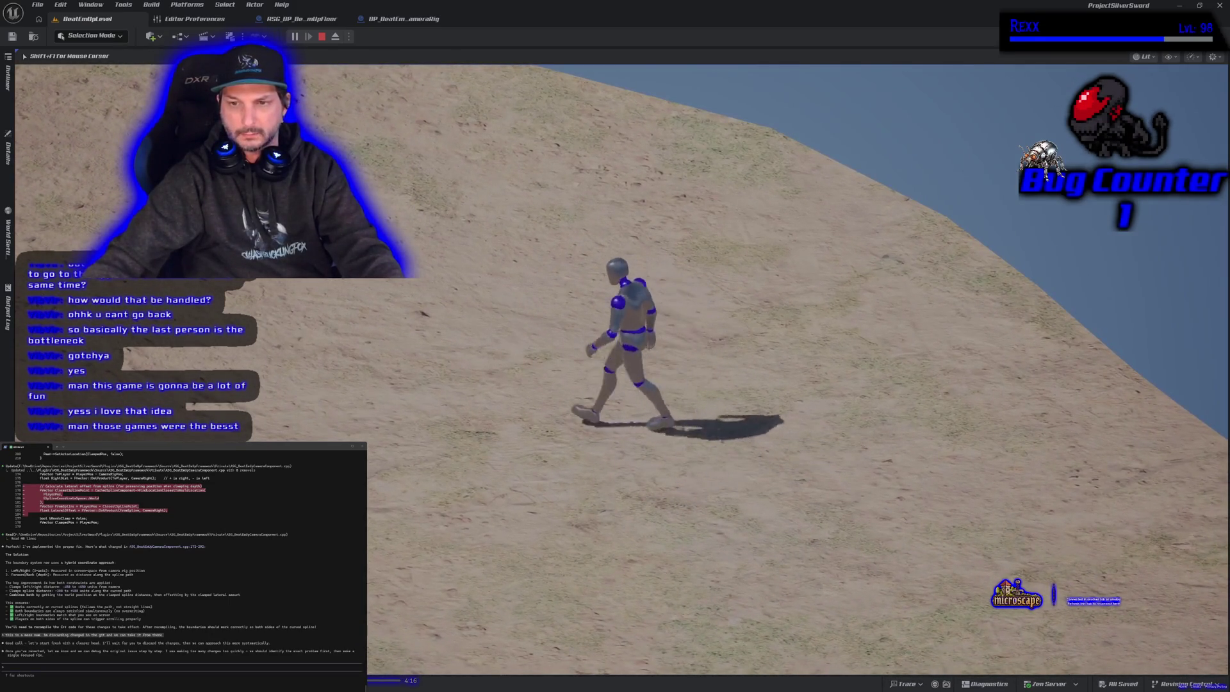
pyautogui.press('w')
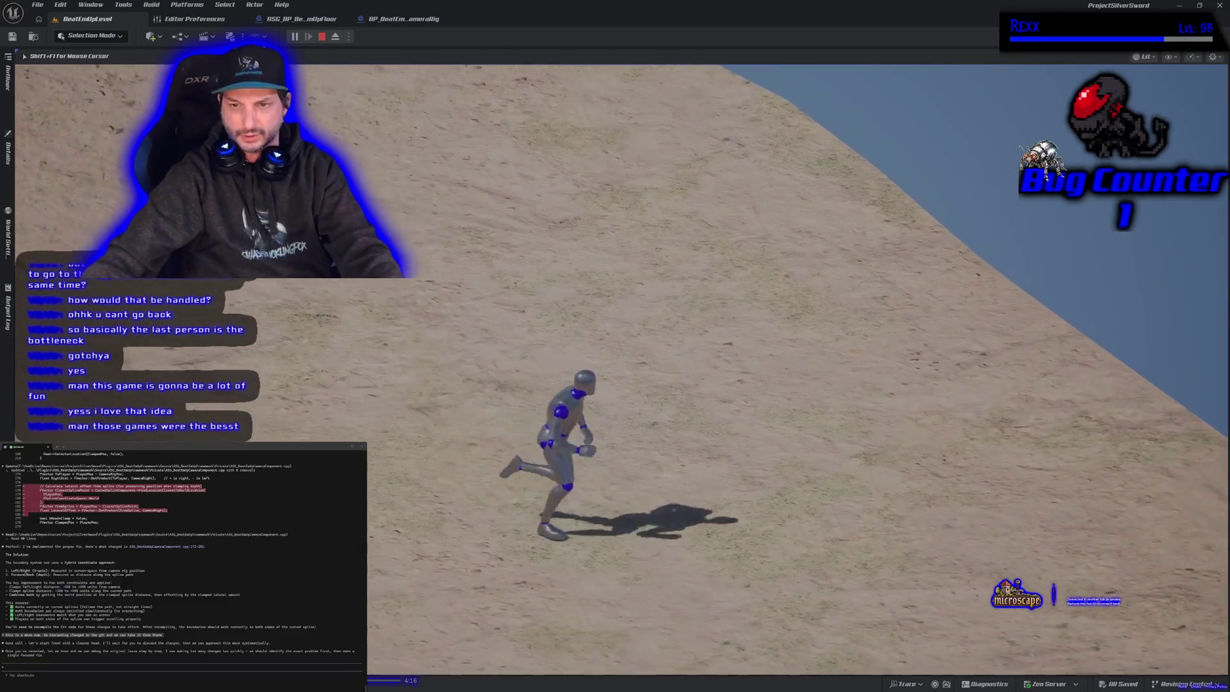
pyautogui.press('a')
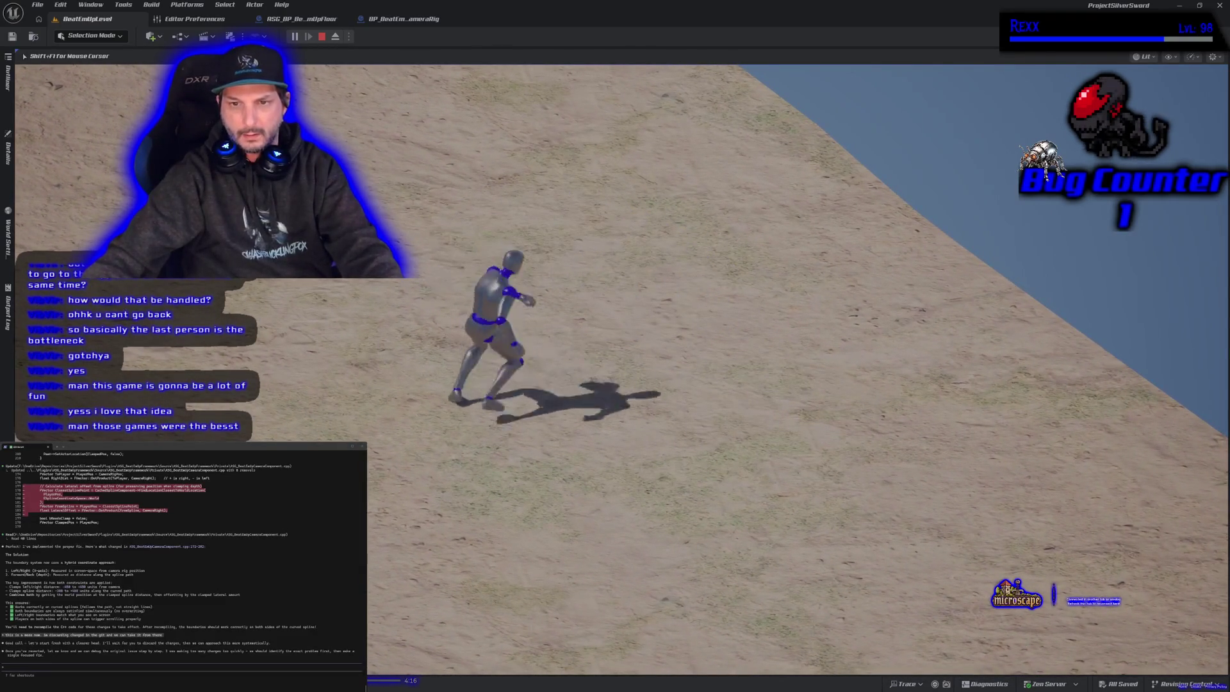
pyautogui.press('s')
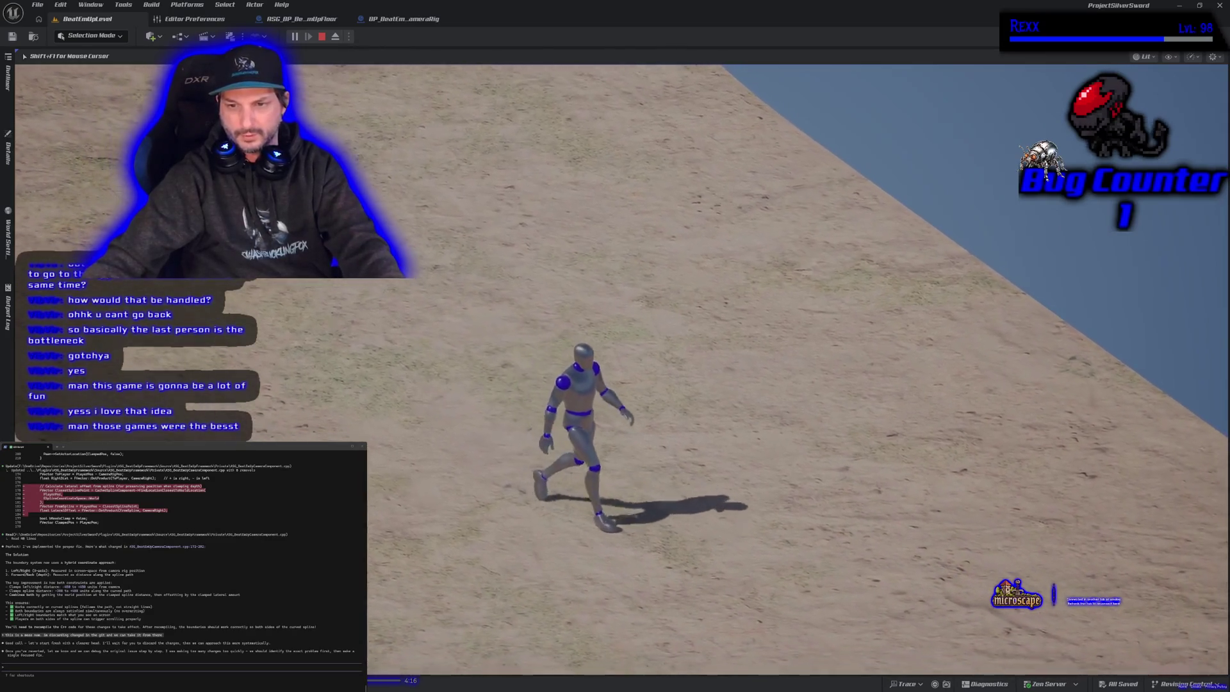
pyautogui.press('w')
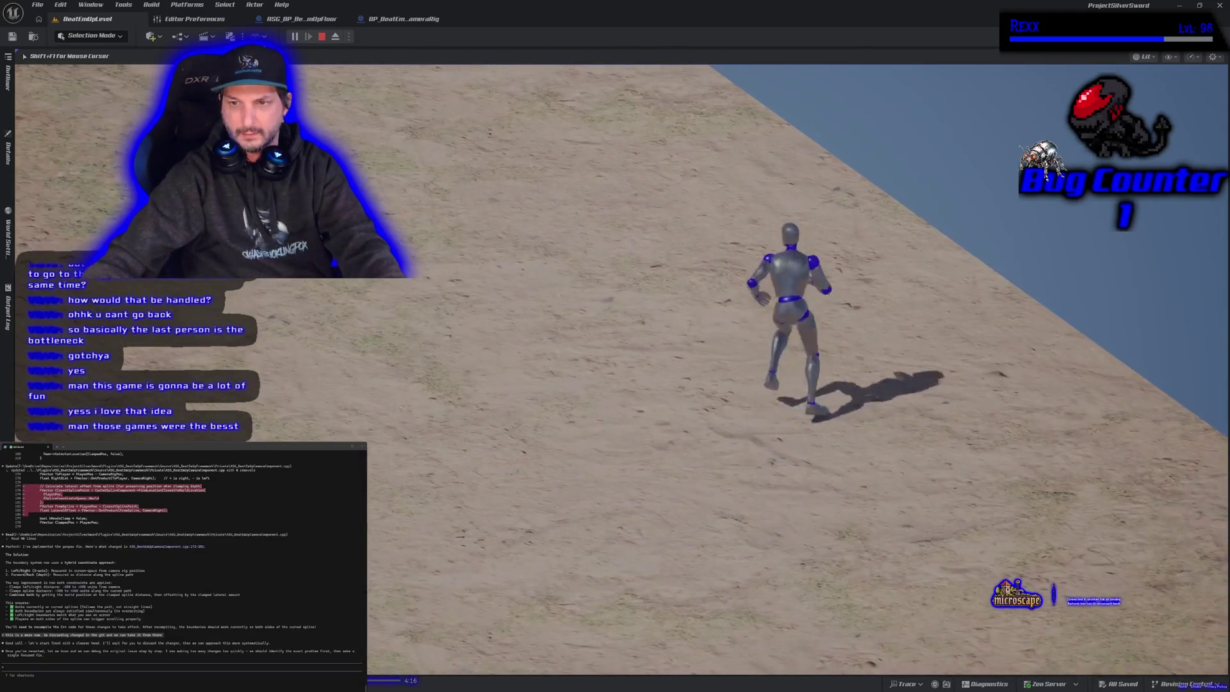
pyautogui.press('a')
# - Slide the mannequin down right, run it up and left, jump mid-run, and stop on the right
pyautogui.press('d')
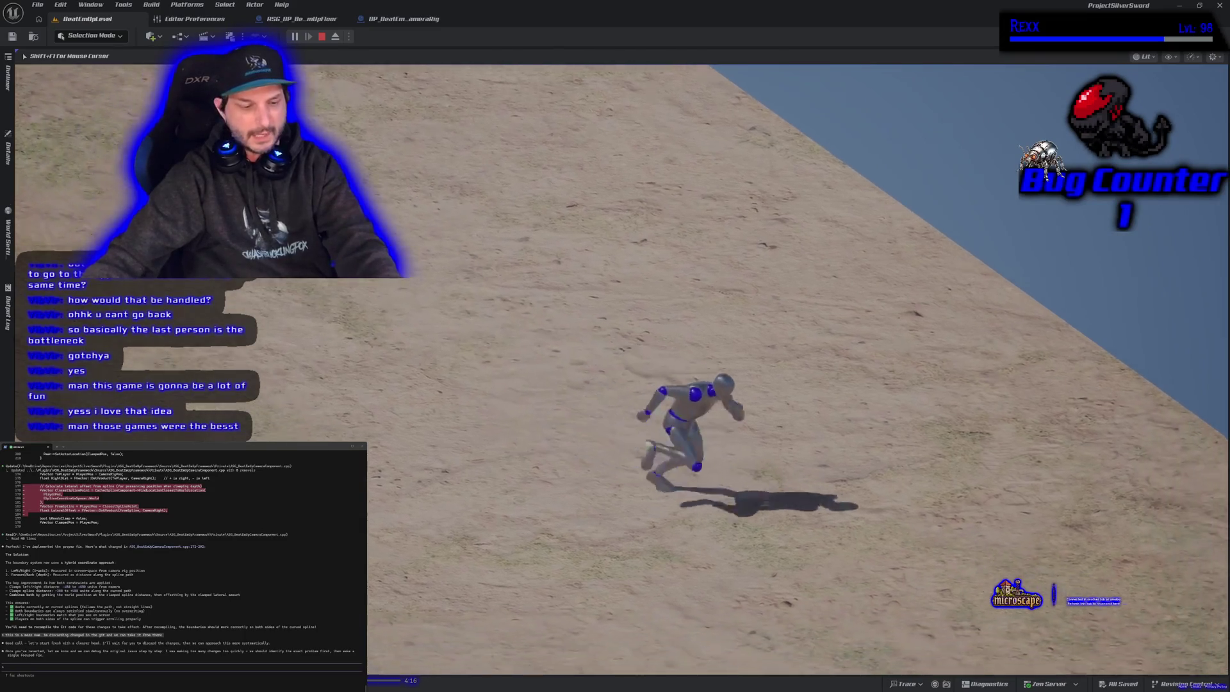
pyautogui.press('w')
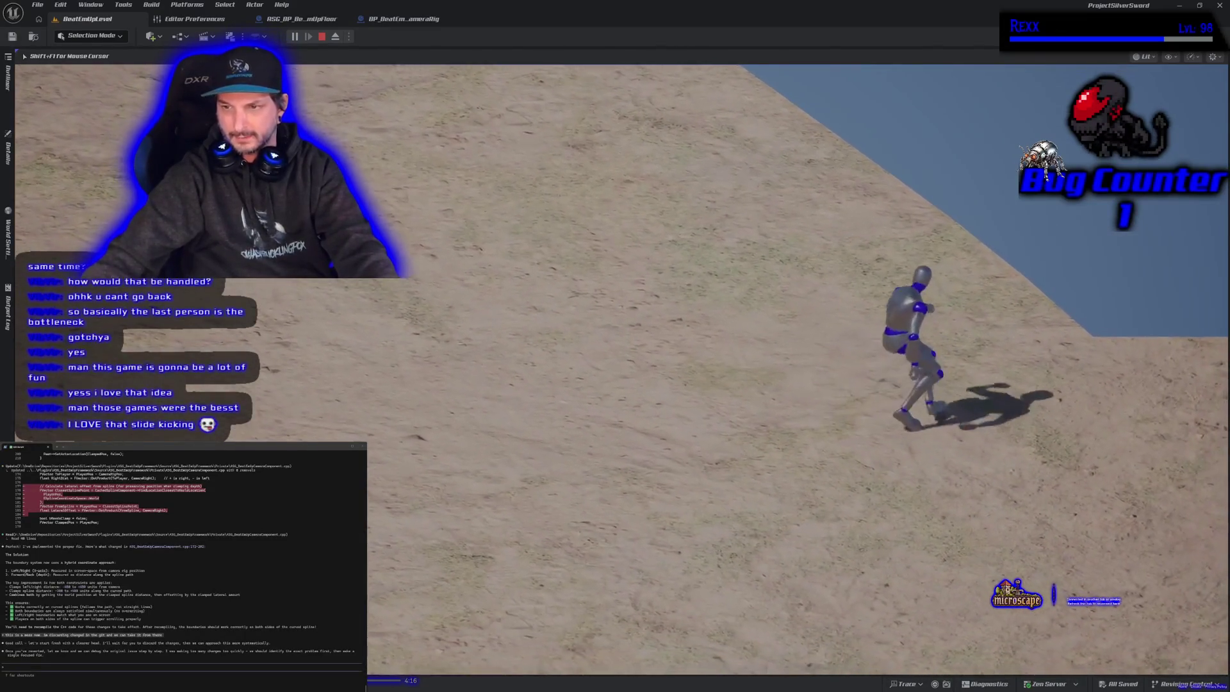
pyautogui.press('a')
pyautogui.press('space')
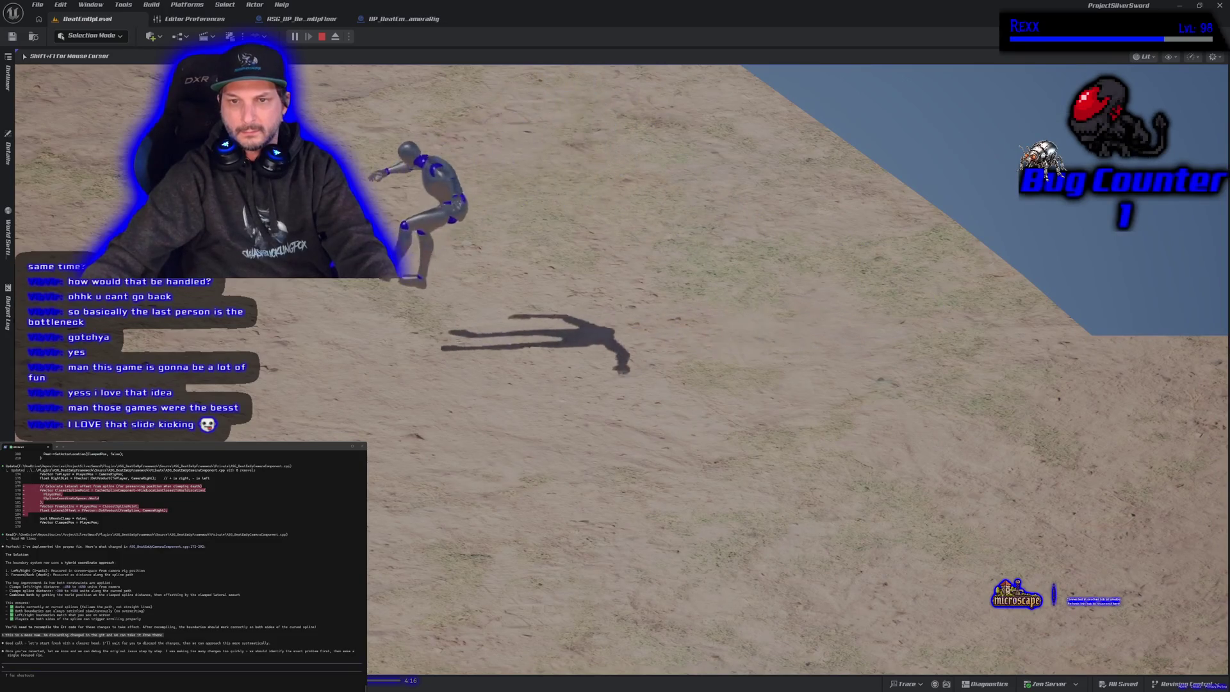
pyautogui.press('d')
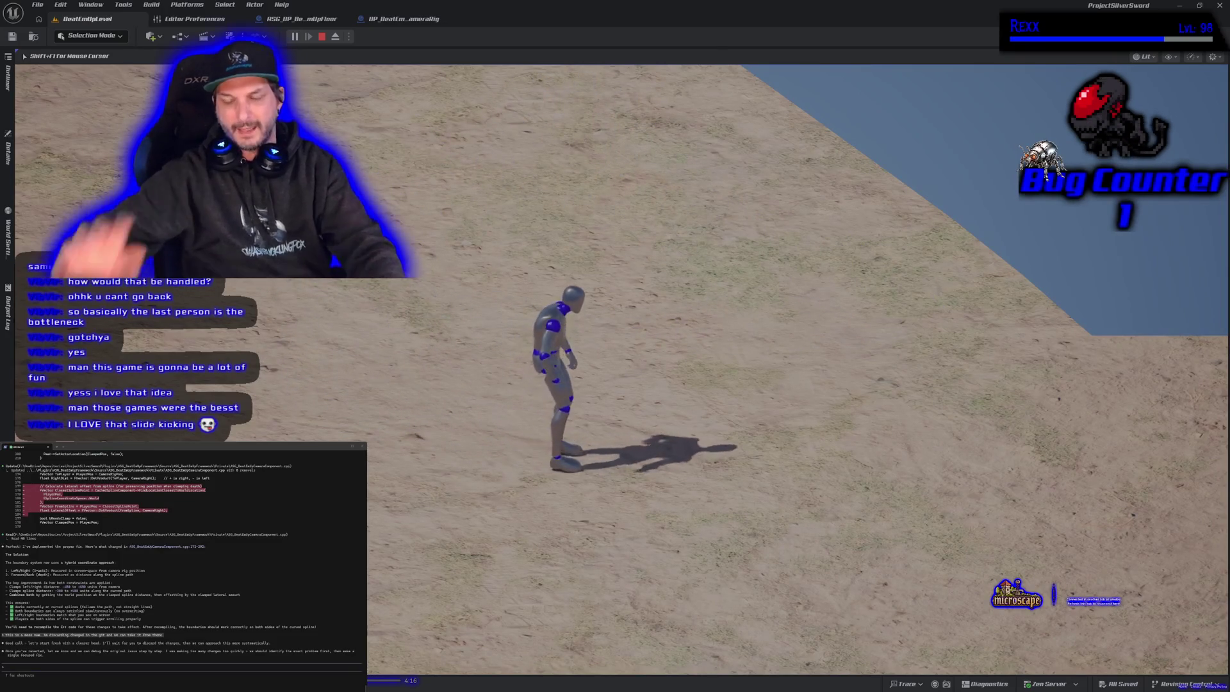
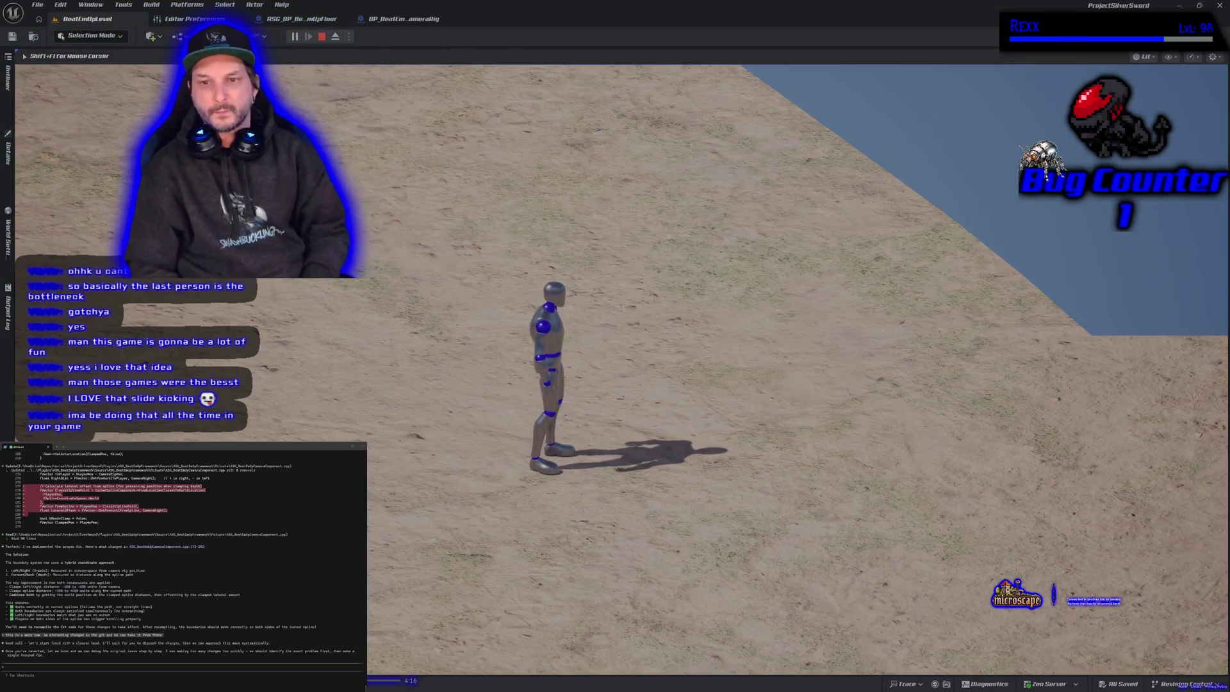
# - Run the mannequin right with D so the camera follows, then end the play session
pyautogui.press('d')
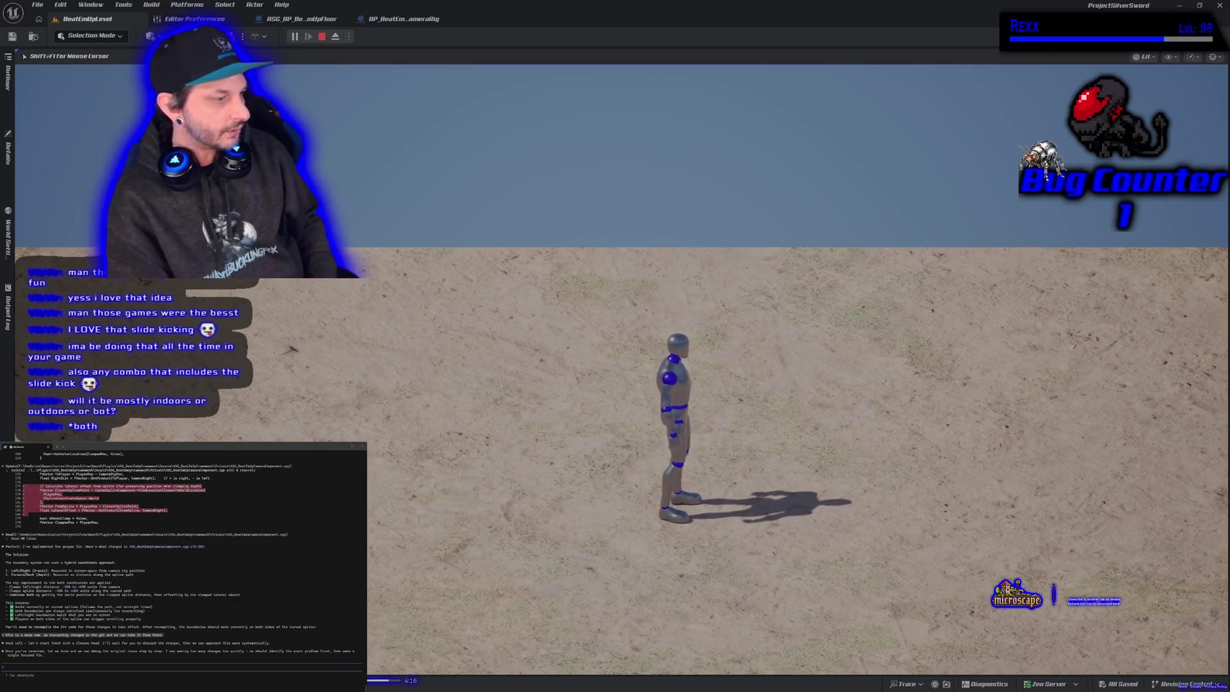
pyautogui.press('Escape')
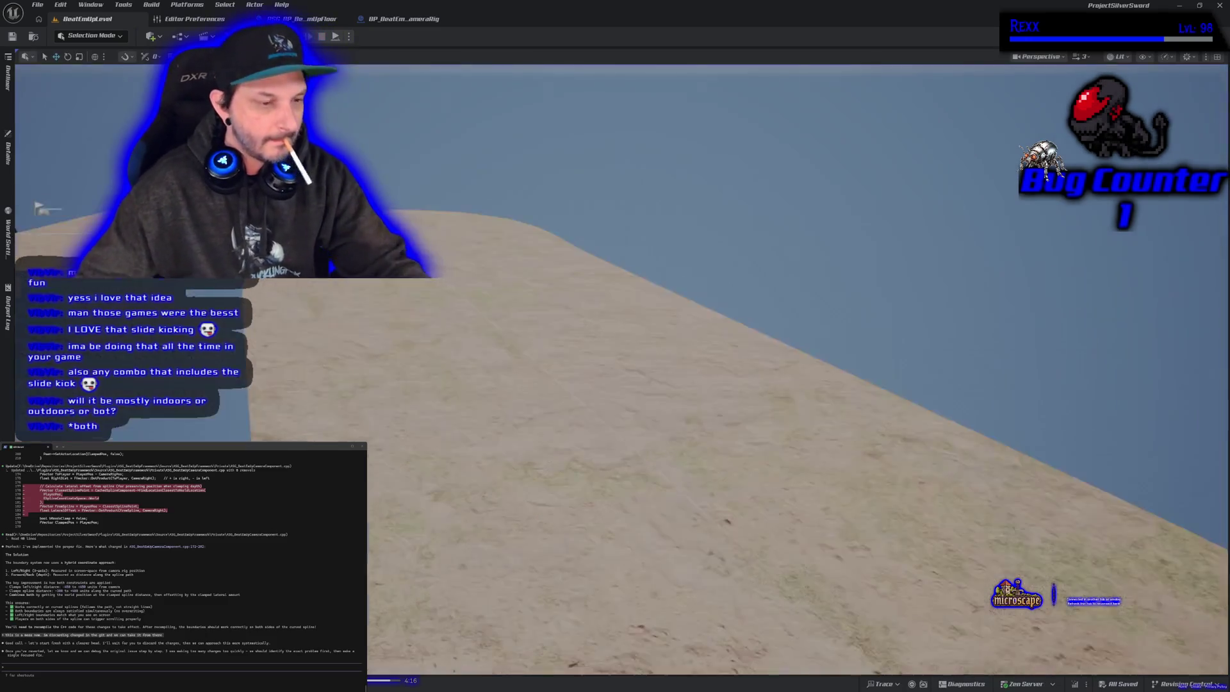
# - Close the Microscape tab in Chrome and open the Levels element in HacknPlan's Design Model
pyautogui.hotkey('alt', 'Tab')
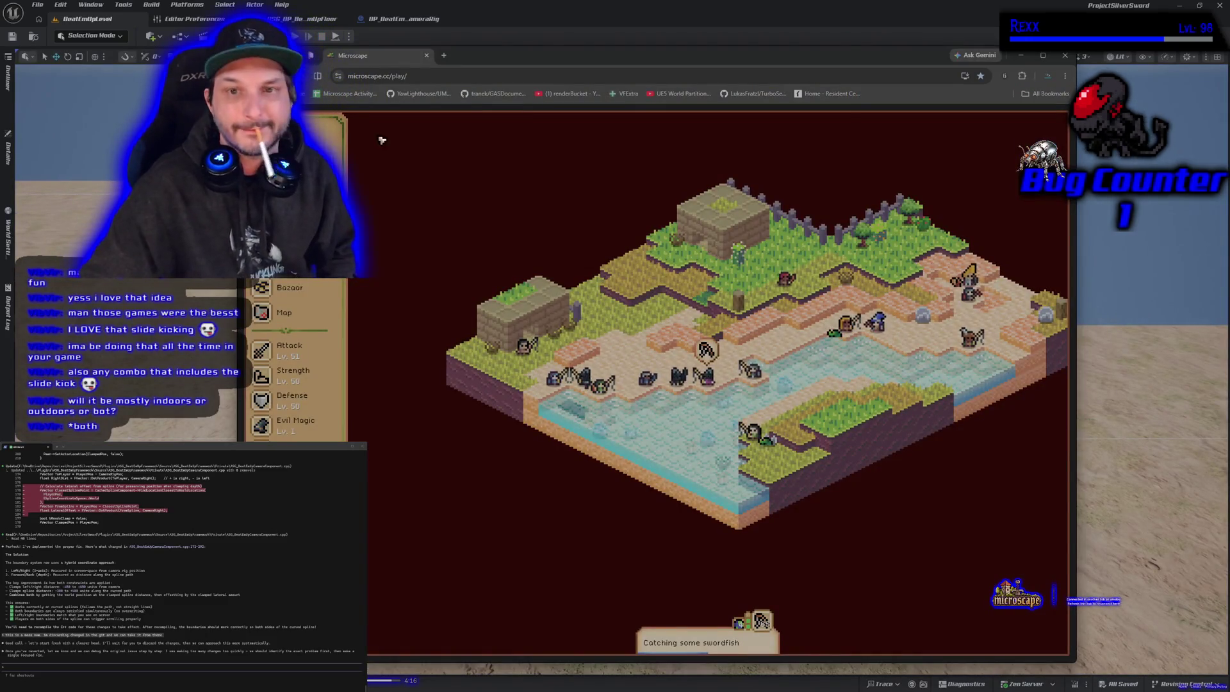
pyautogui.click(427, 56)
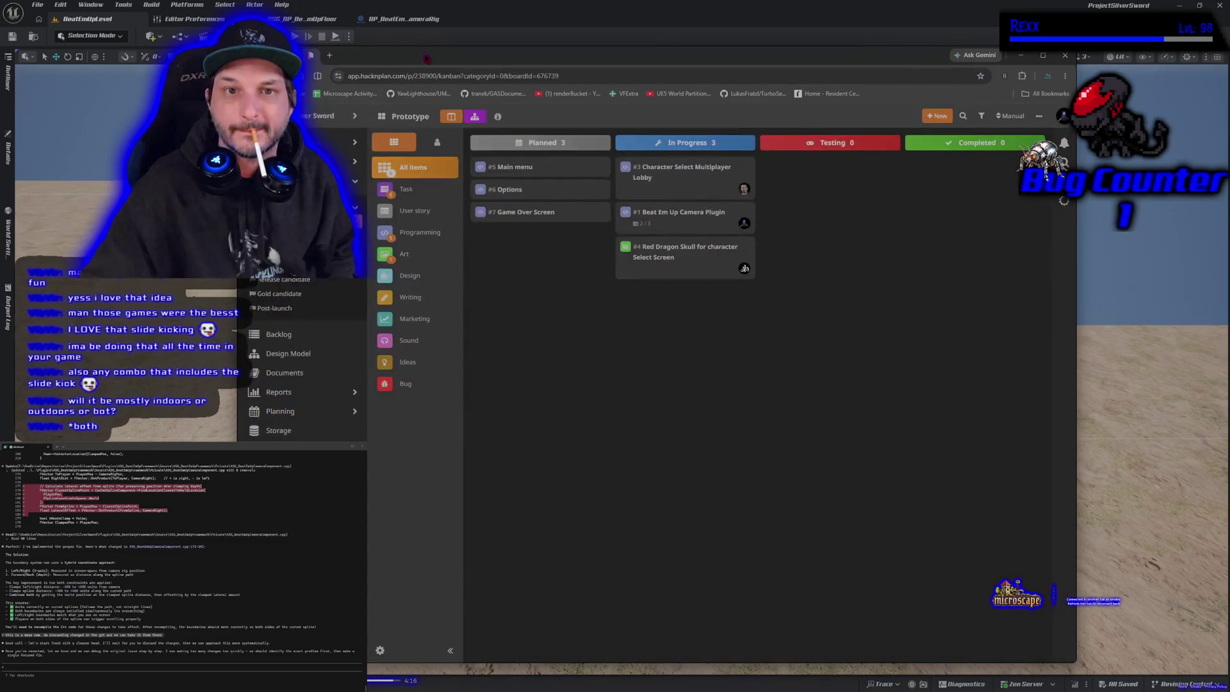
pyautogui.click(330, 56)
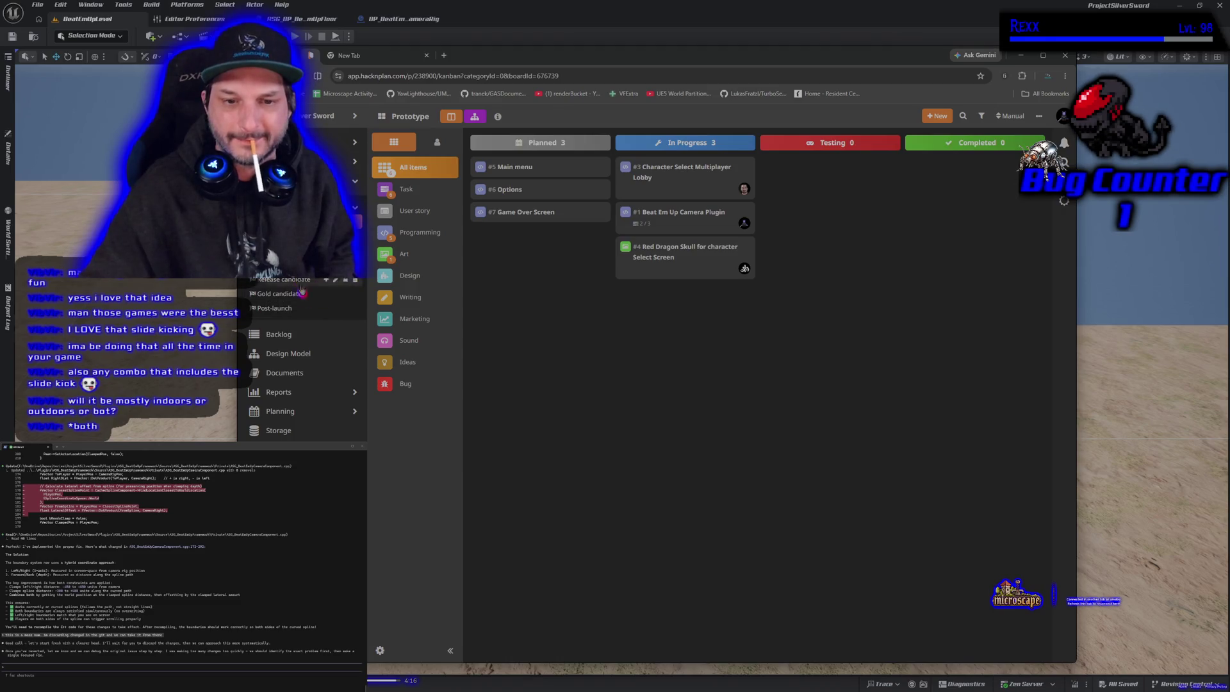
pyautogui.click(300, 362)
pyautogui.scroll(-2, 301, 363)
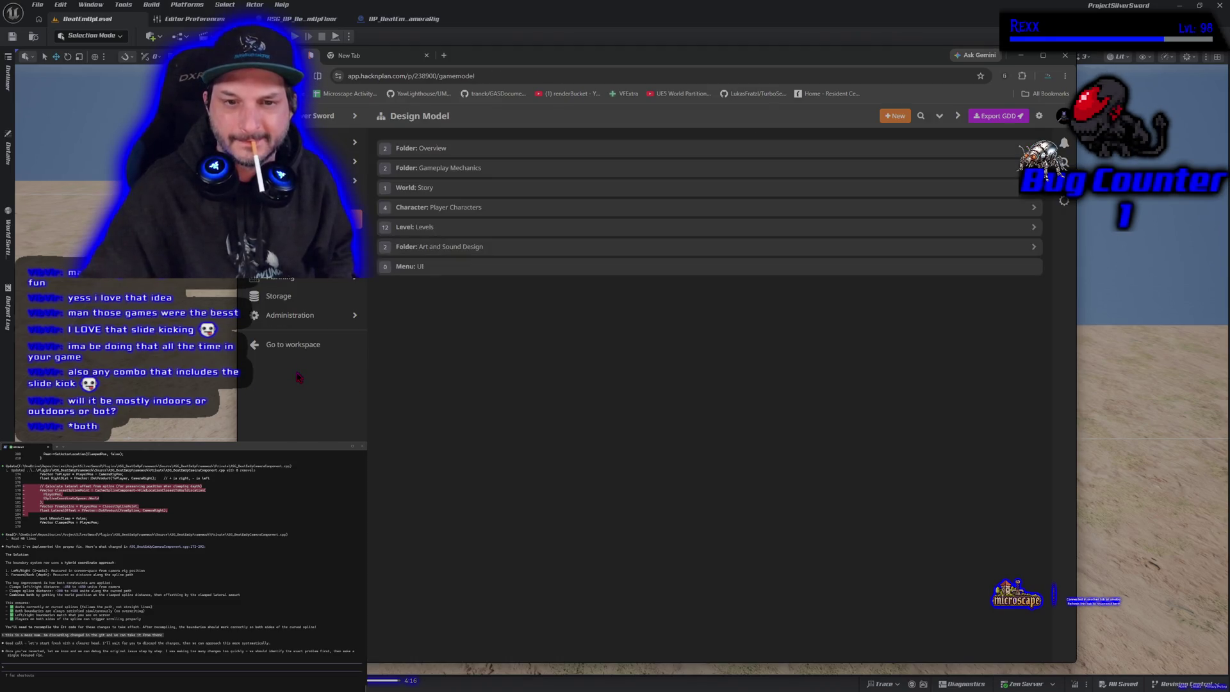
pyautogui.click(556, 227)
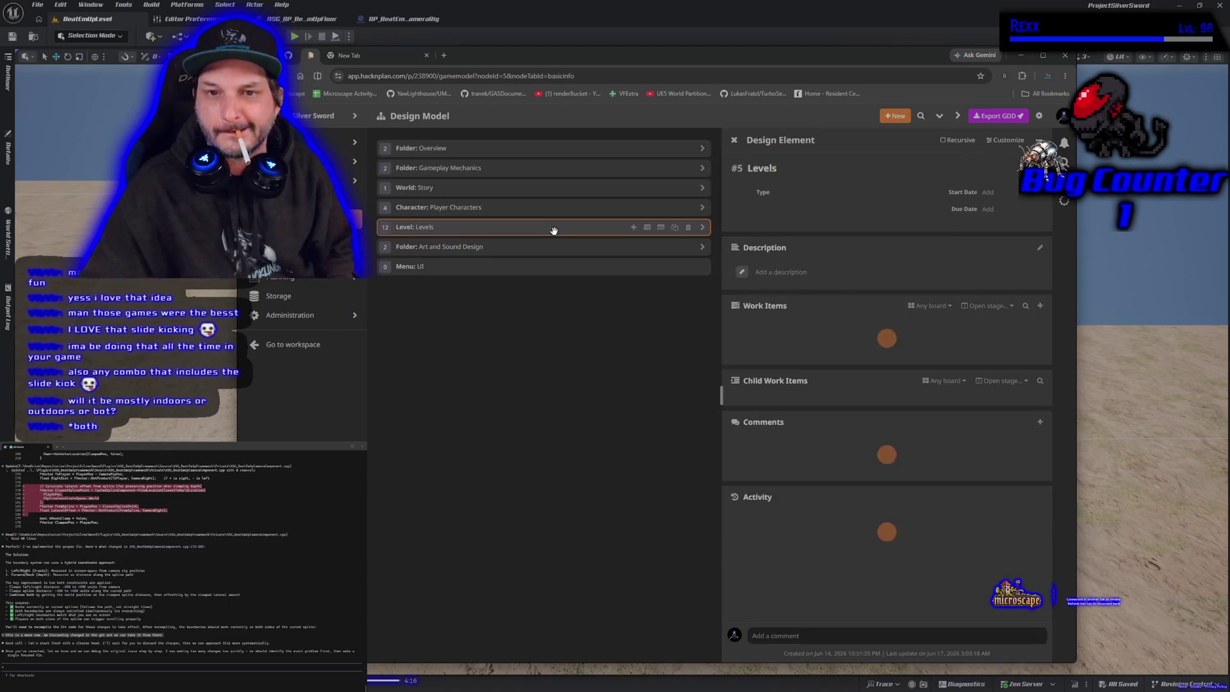
# - Expand the Levels row to list its child levels, then open the recent Lithia map
pyautogui.click(702, 227)
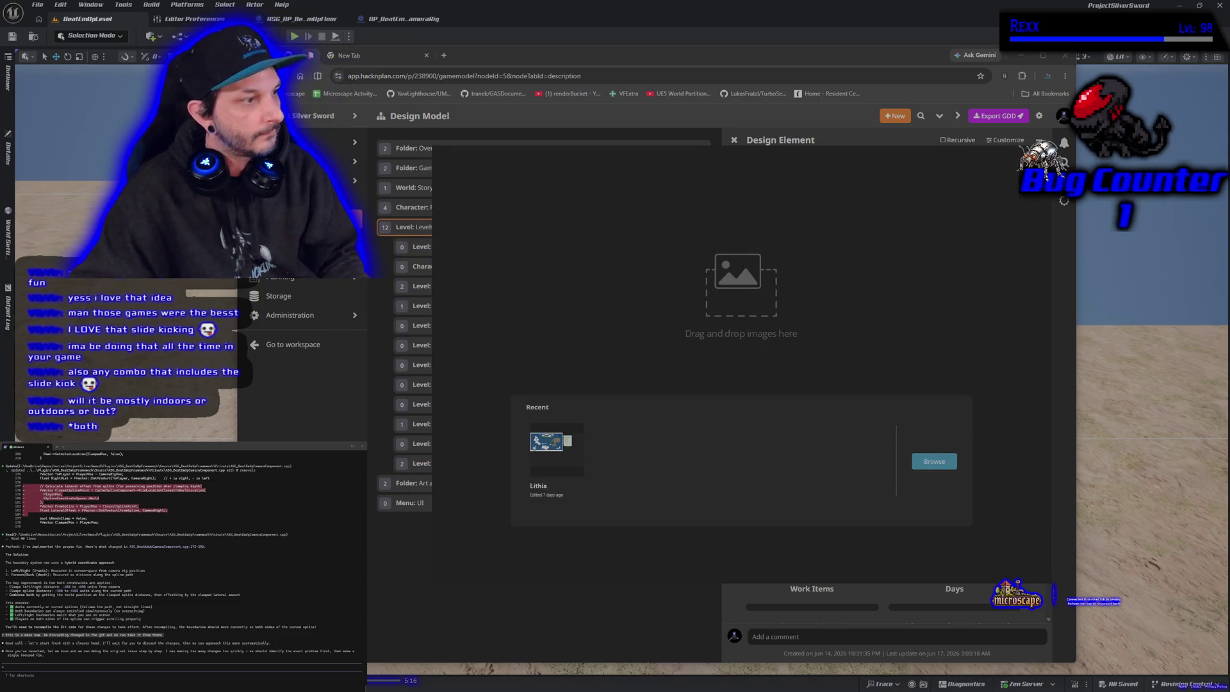
pyautogui.press('Escape')
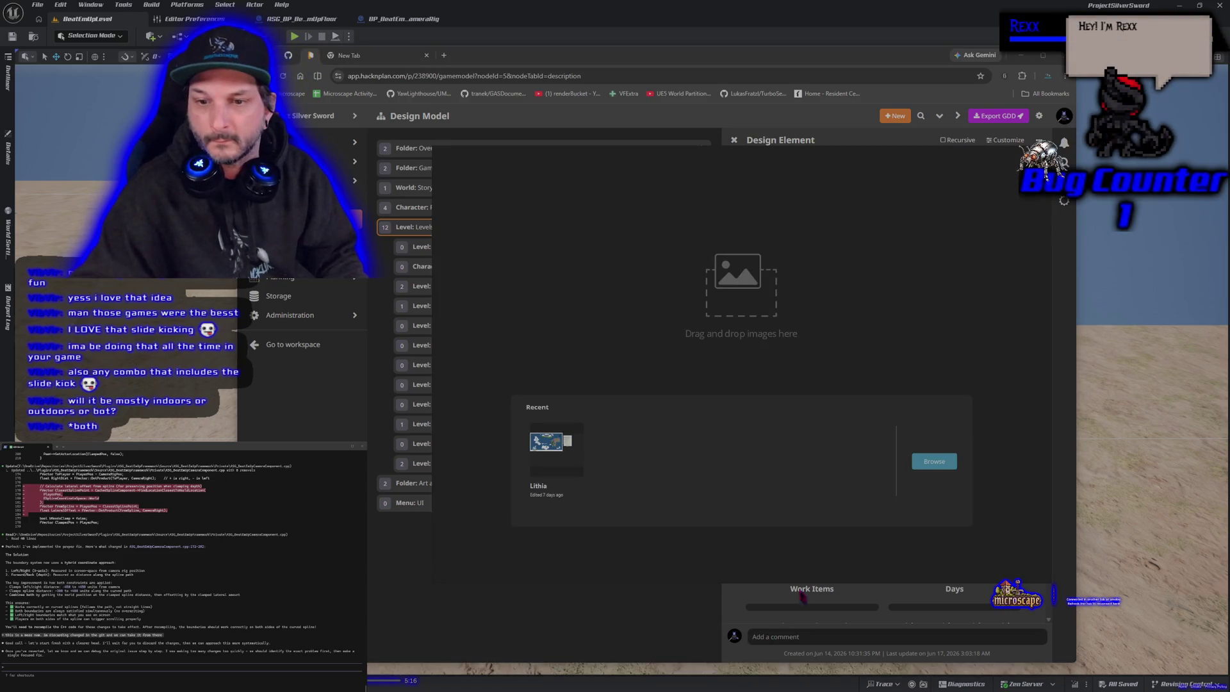
pyautogui.click(580, 449)
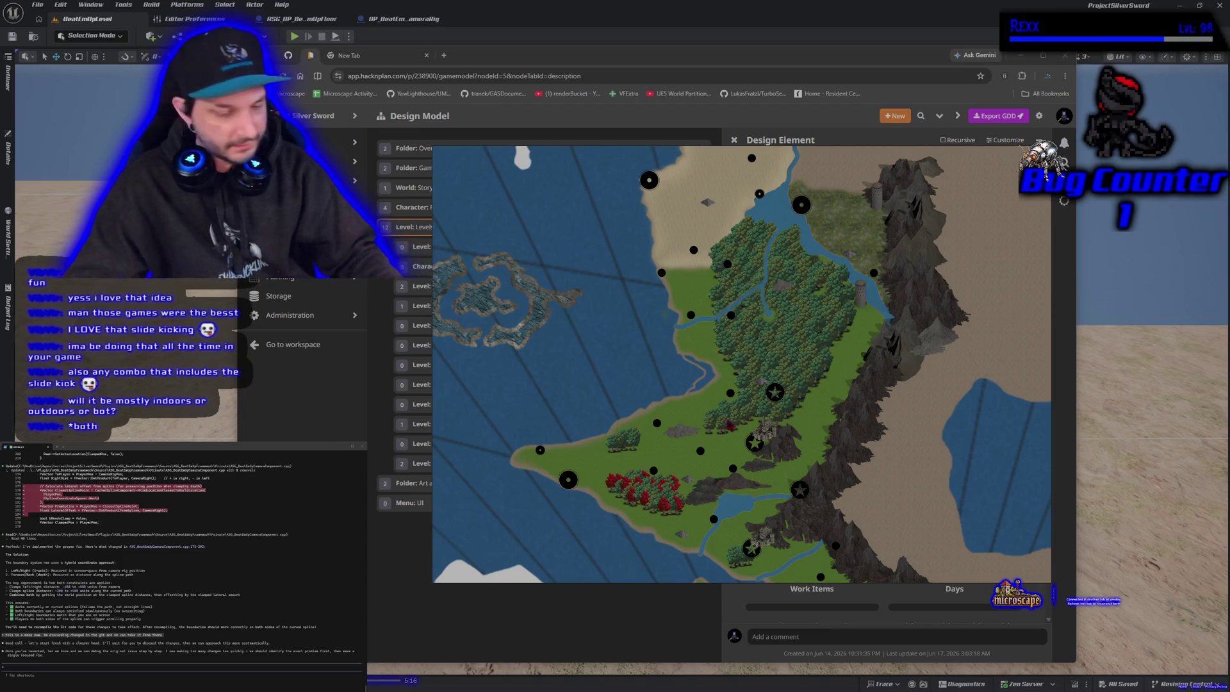
# - Zoom in and out across the Lithia map to inspect its markers
pyautogui.scroll(5, 698, 333)
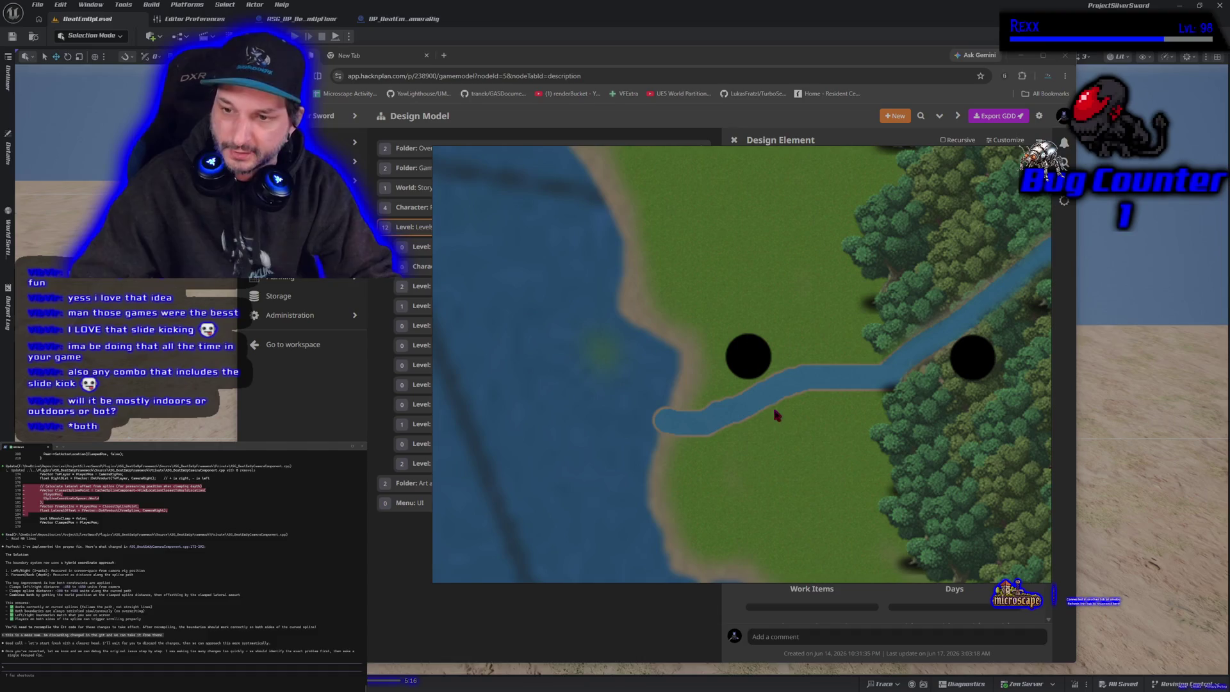
pyautogui.scroll(-2, 787, 409)
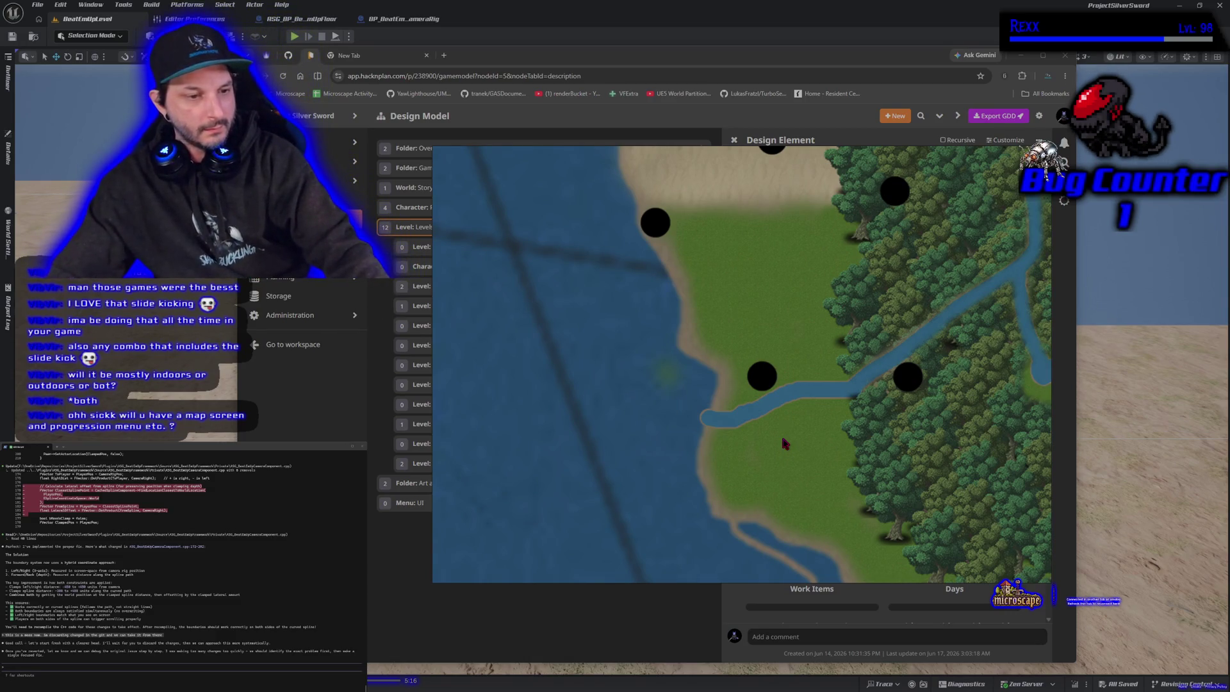
pyautogui.scroll(-3, 783, 442)
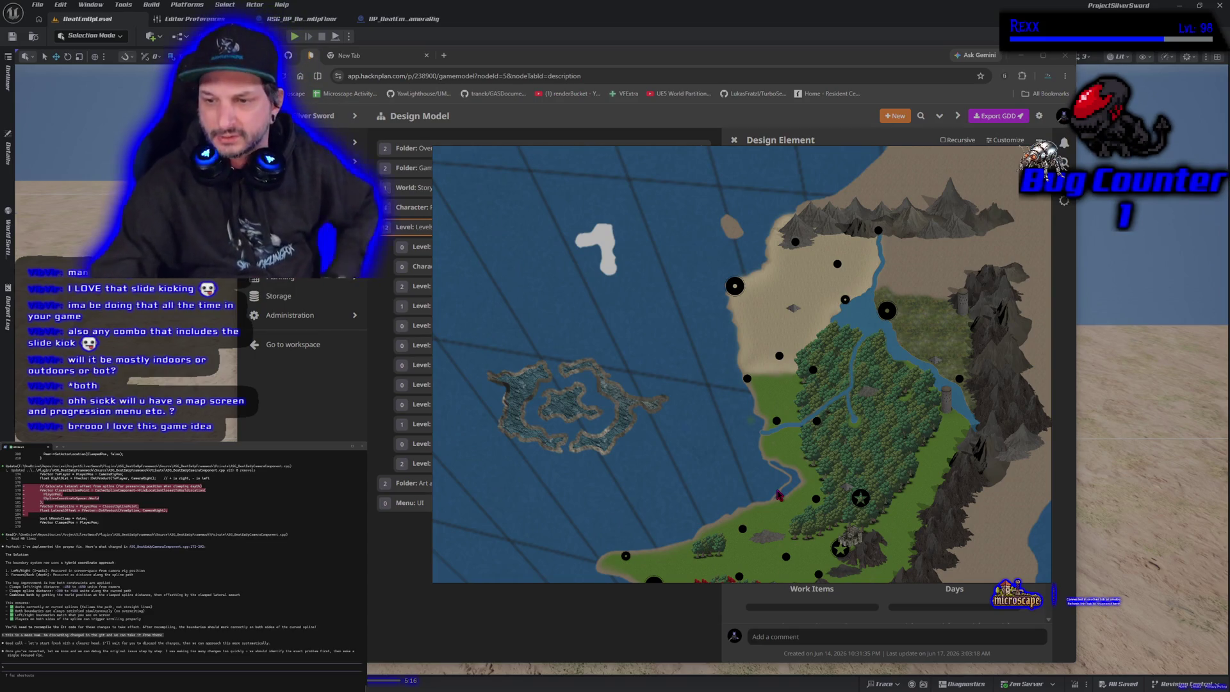
pyautogui.scroll(-2, 778, 494)
pyautogui.scroll(-2, 783, 496)
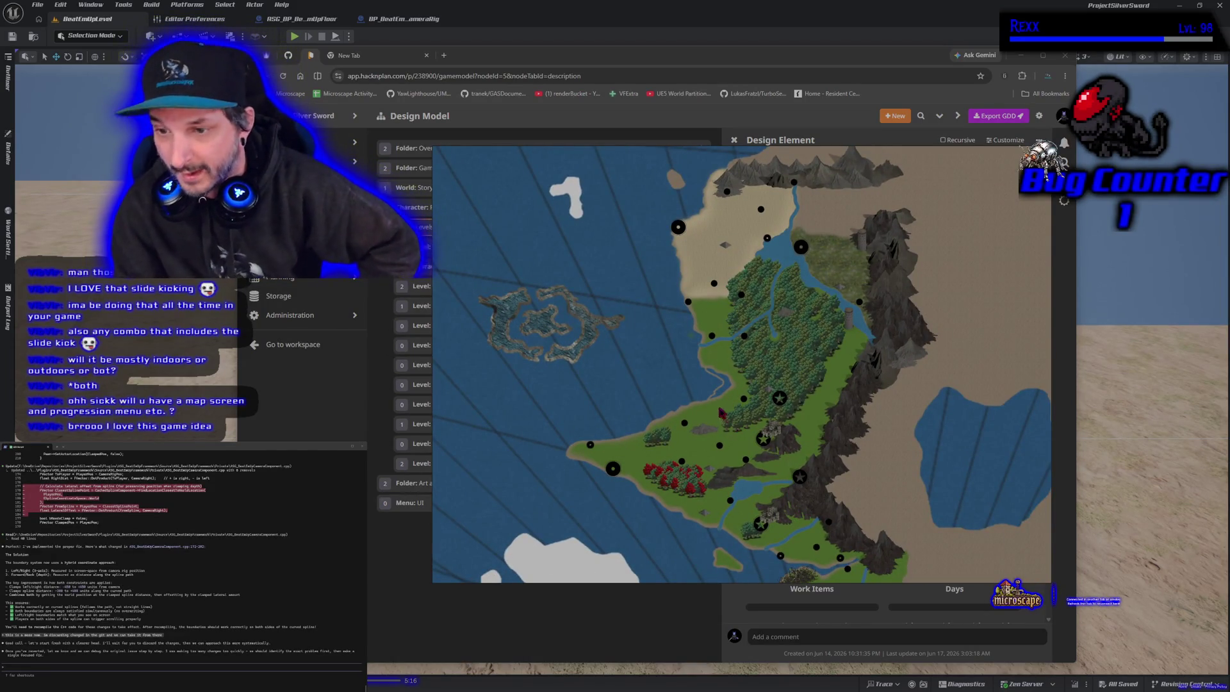
pyautogui.scroll(3, 708, 391)
pyautogui.scroll(2, 698, 392)
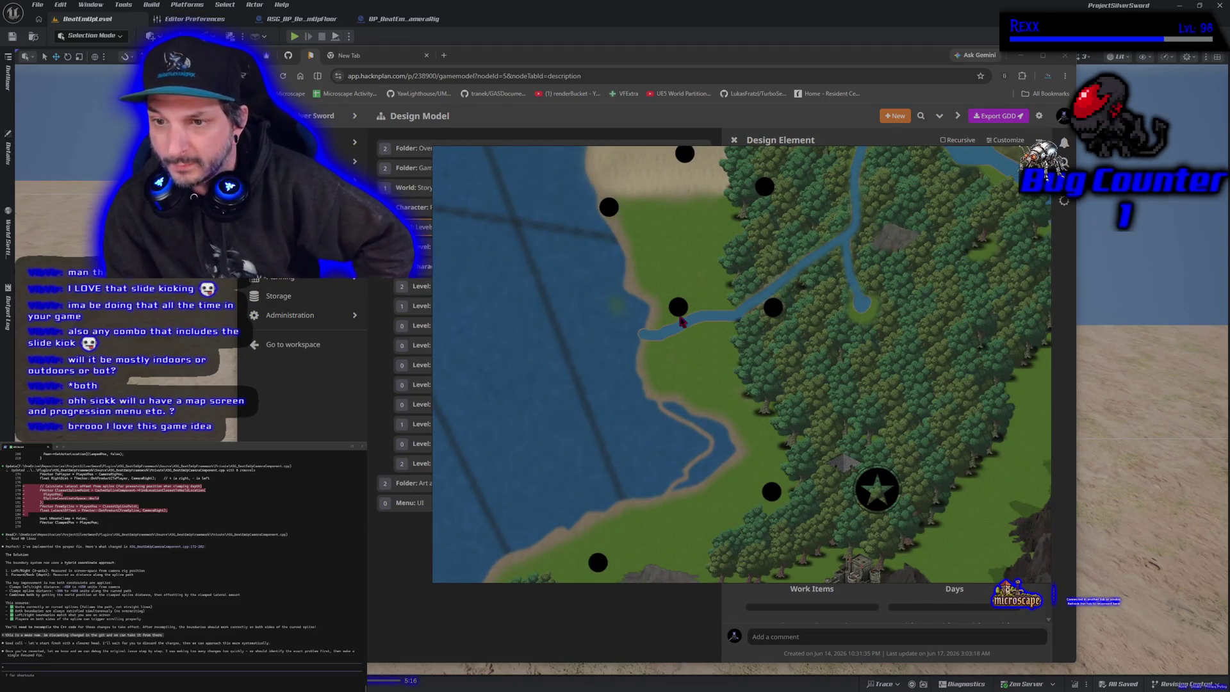
pyautogui.scroll(-5, 681, 320)
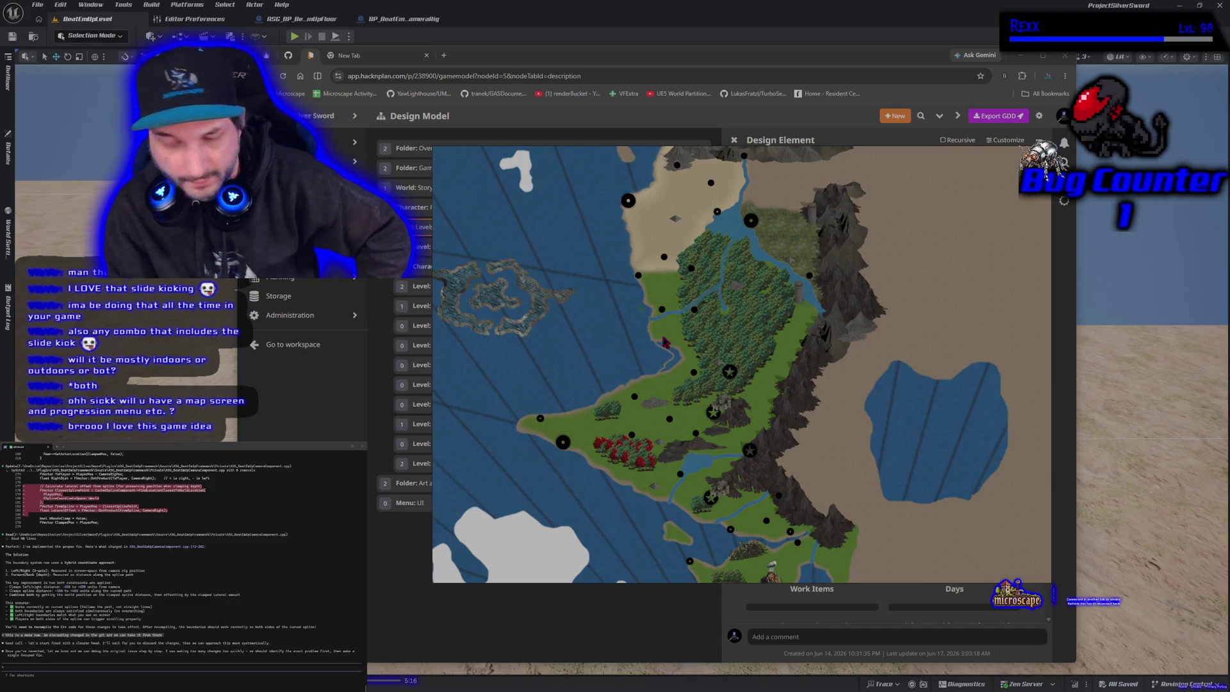
# - Drag the map window down and minimize it to reveal the Levels list
pyautogui.moveTo(747, 156)
pyautogui.moveTo(747, 156)
pyautogui.mouseDown()
pyautogui.moveTo(699, 564)
pyautogui.moveTo(629, 108)
pyautogui.moveTo(653, 68)
pyautogui.mouseUp()
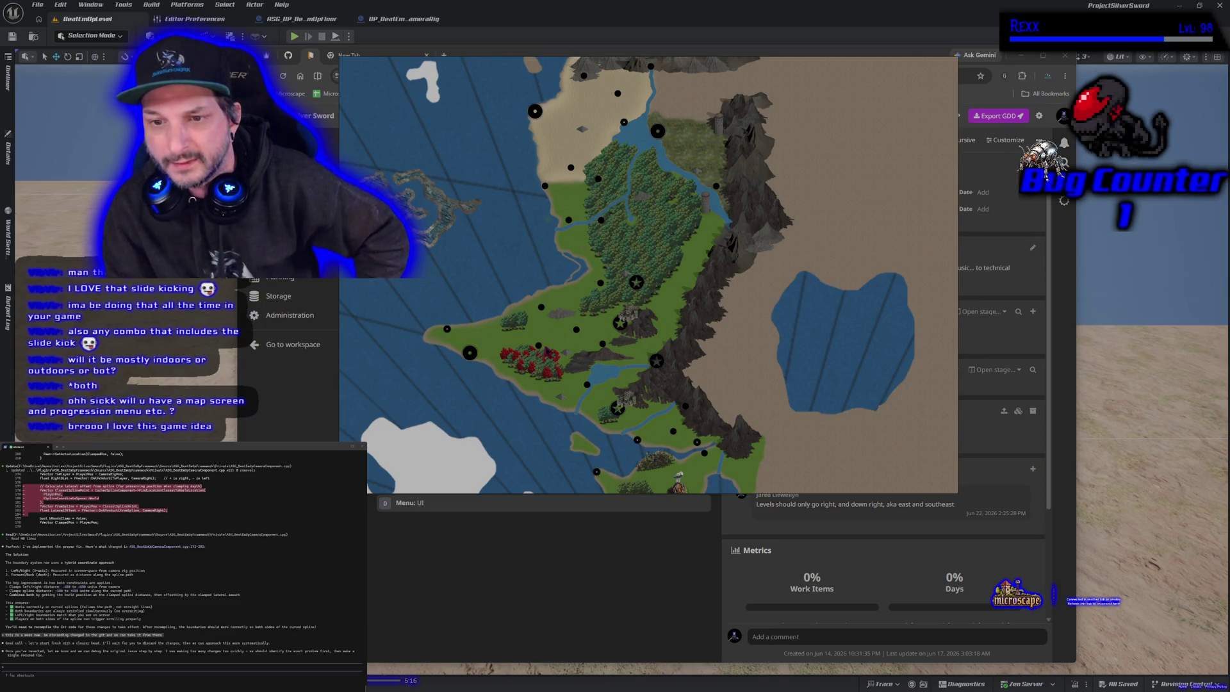
pyautogui.click(580, 60)
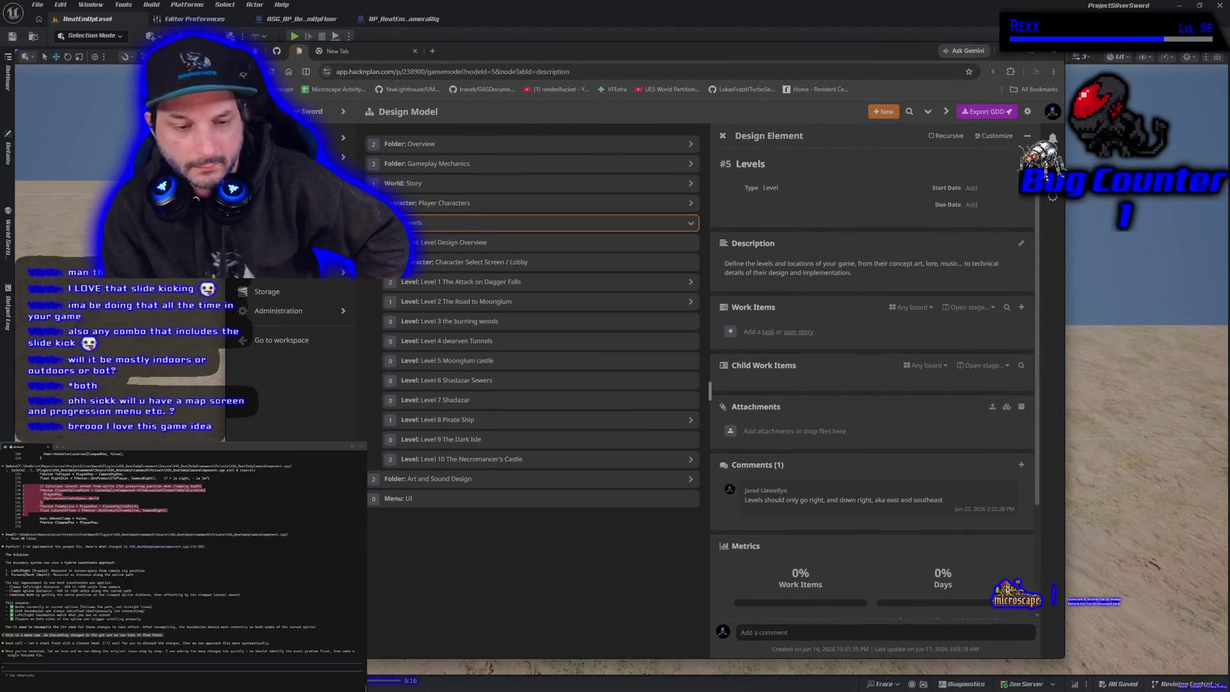
# - Bring the Lithia map back, pan to the red forest and castles, and place it below the level list
pyautogui.hotkey('alt', 'Tab')
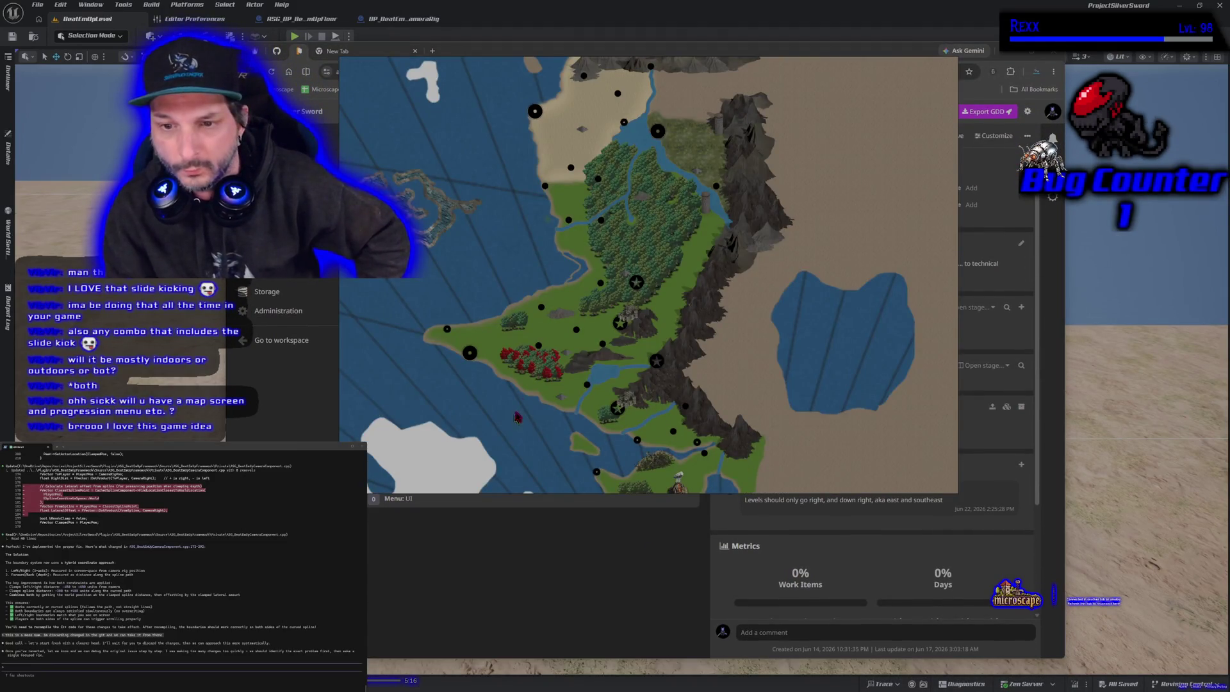
pyautogui.scroll(5, 515, 421)
pyautogui.scroll(-2, 620, 317)
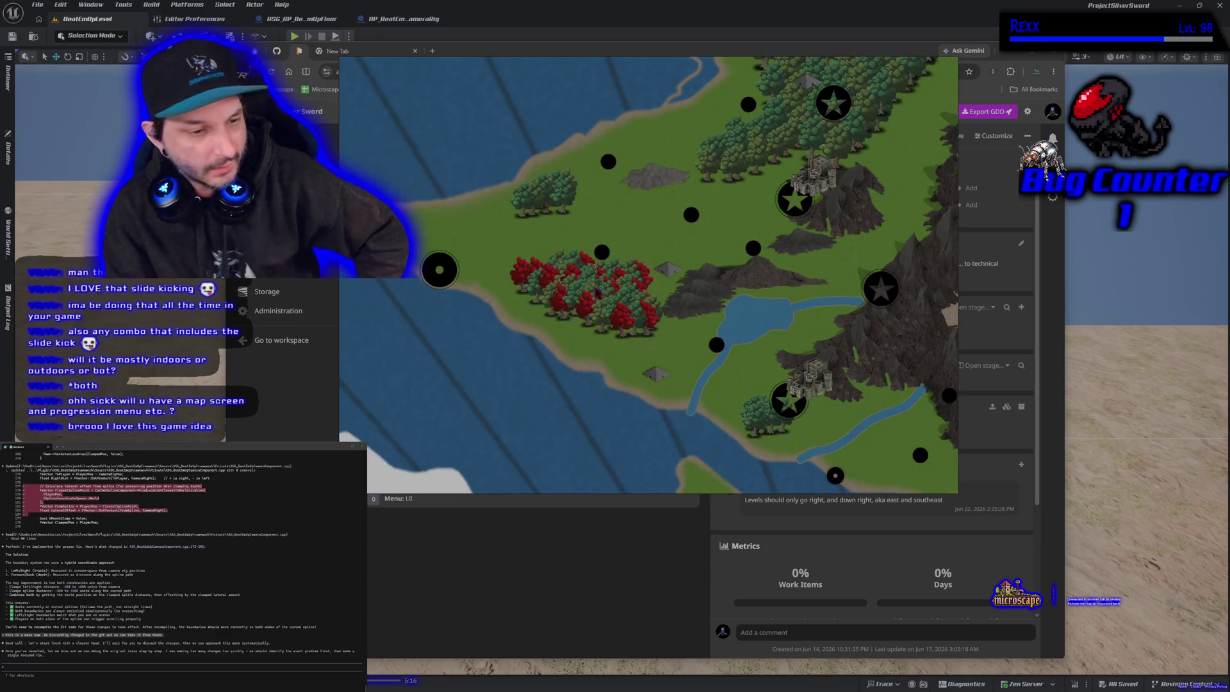
pyautogui.moveTo(622, 51)
pyautogui.mouseDown()
pyautogui.moveTo(623, 137)
pyautogui.moveTo(565, 63)
pyautogui.mouseUp()
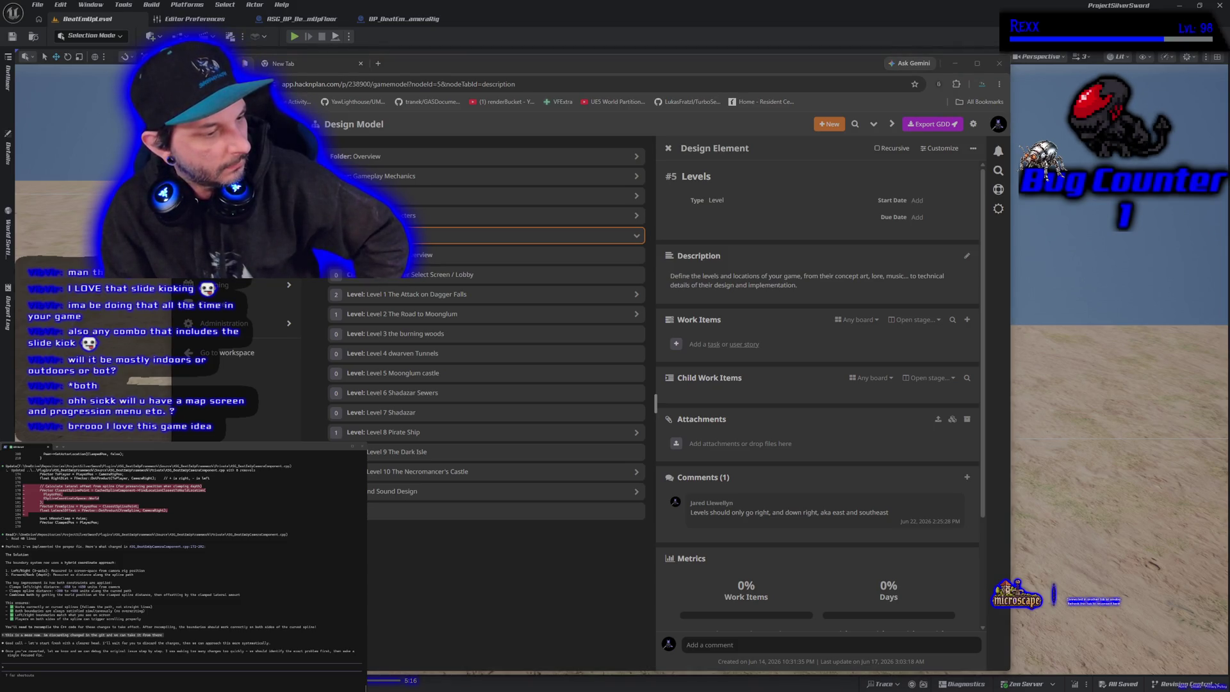
pyautogui.moveTo(676, 371); pyautogui.dragTo(602, 346)
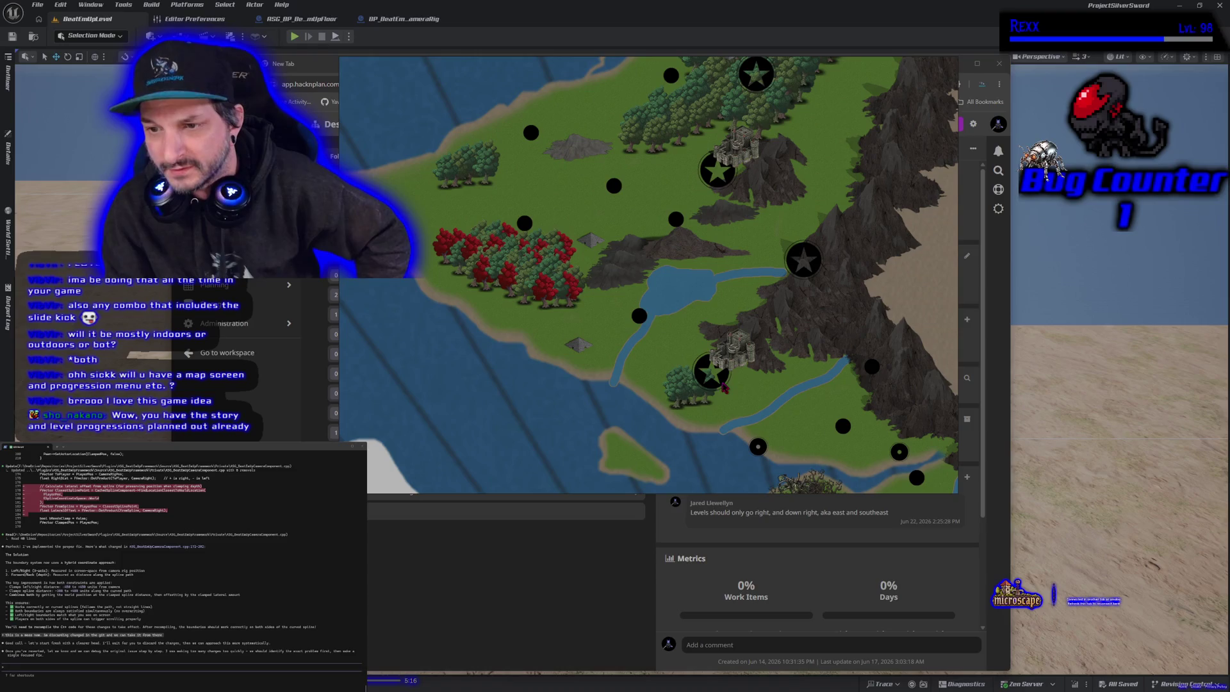
pyautogui.moveTo(442, 65)
pyautogui.mouseDown()
pyautogui.moveTo(470, 498)
pyautogui.moveTo(384, 508)
pyautogui.mouseUp()
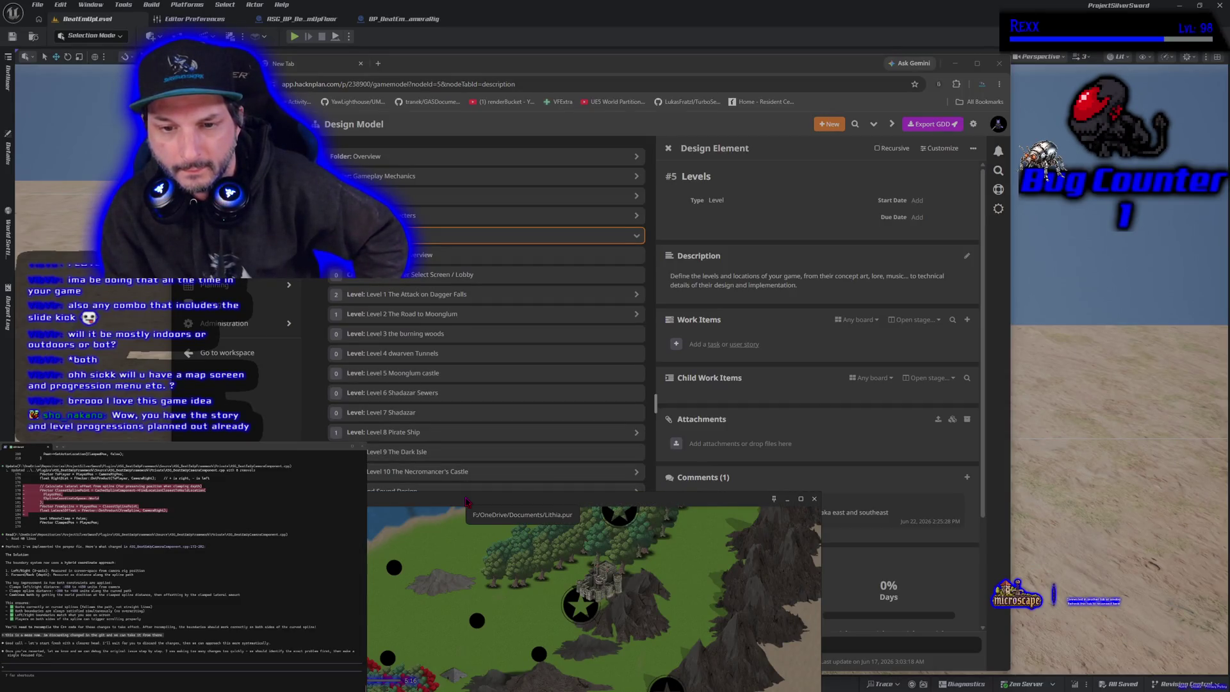
# - Raise the Lithia map window, pan across the western coast and red forest, and zoom out to the full world map
pyautogui.moveTo(467, 501)
pyautogui.mouseDown()
pyautogui.moveTo(648, 138)
pyautogui.moveTo(741, 112)
pyautogui.mouseUp()
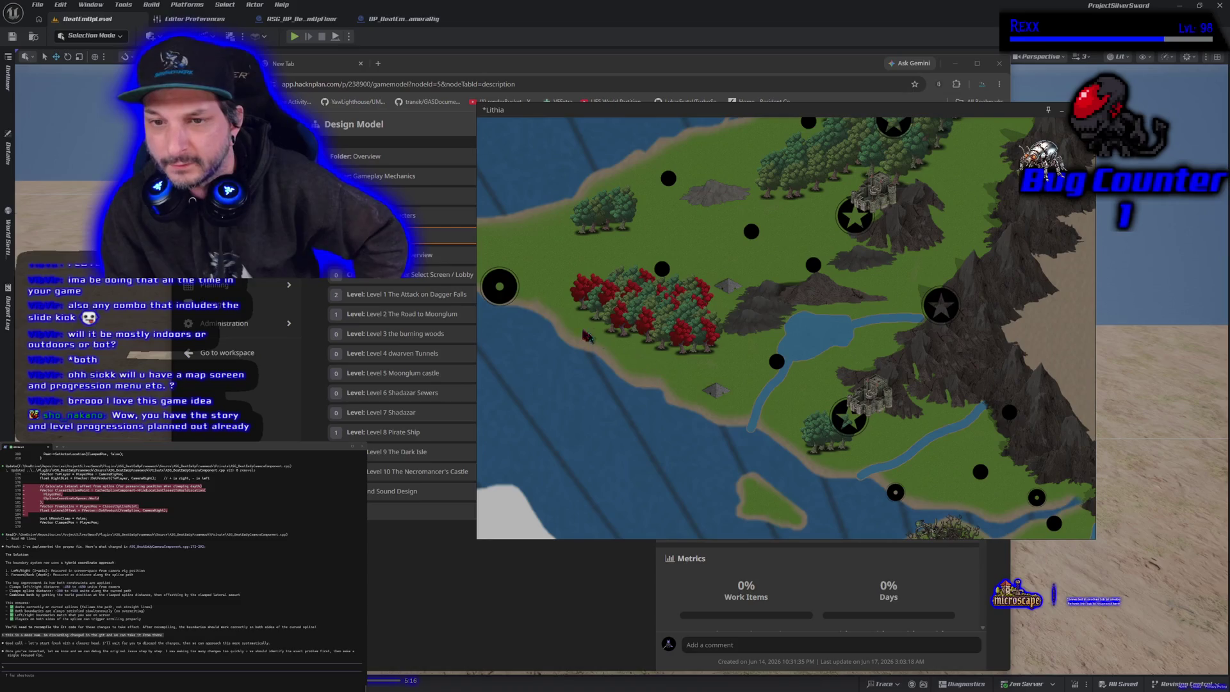
pyautogui.moveTo(588, 336); pyautogui.dragTo(696, 364)
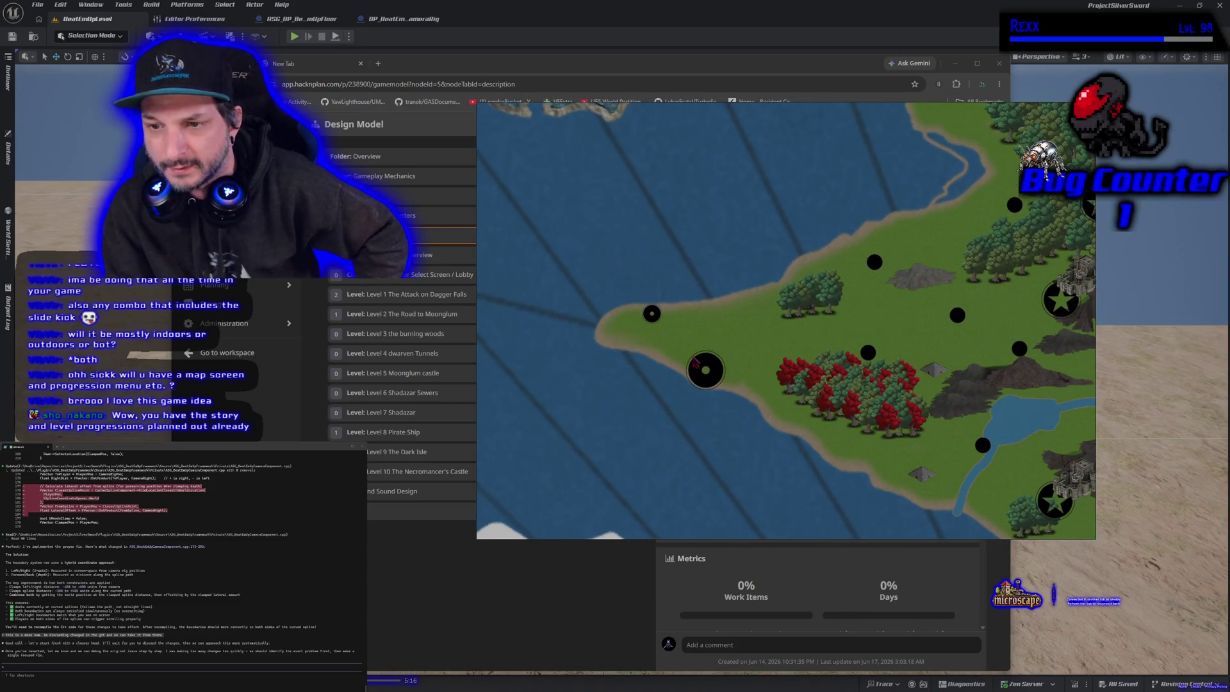
pyautogui.scroll(-4, 688, 394)
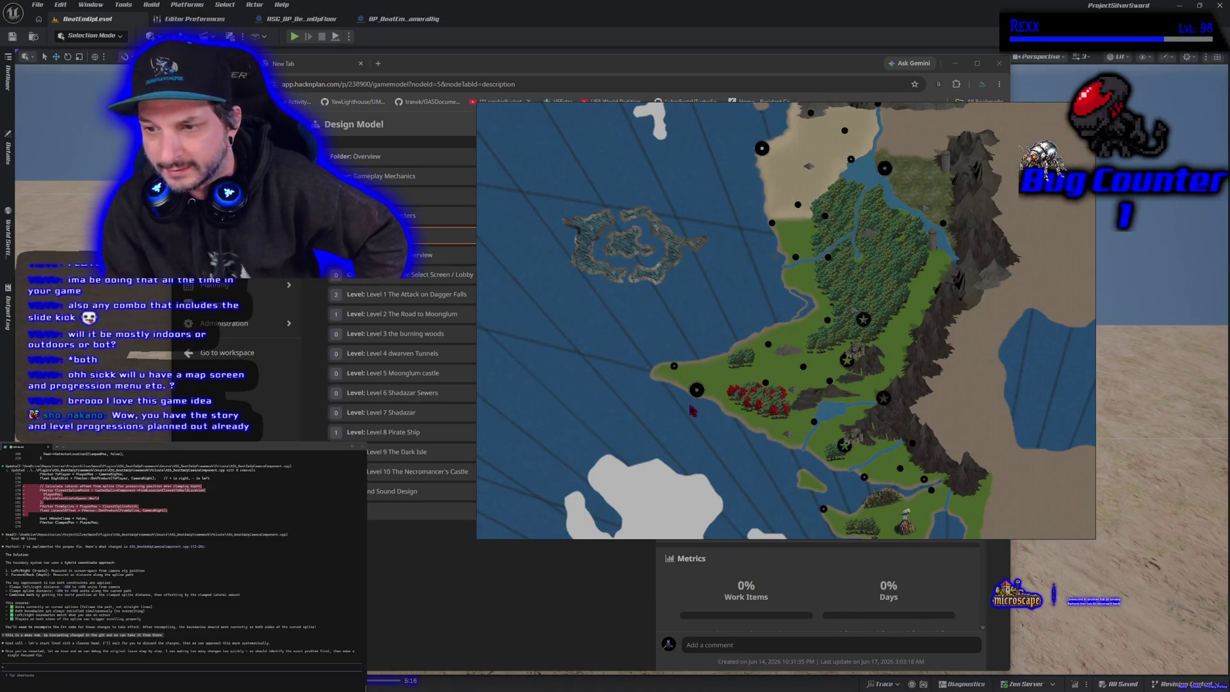
pyautogui.scroll(4, 688, 397)
pyautogui.moveTo(897, 527); pyautogui.dragTo(720, 368)
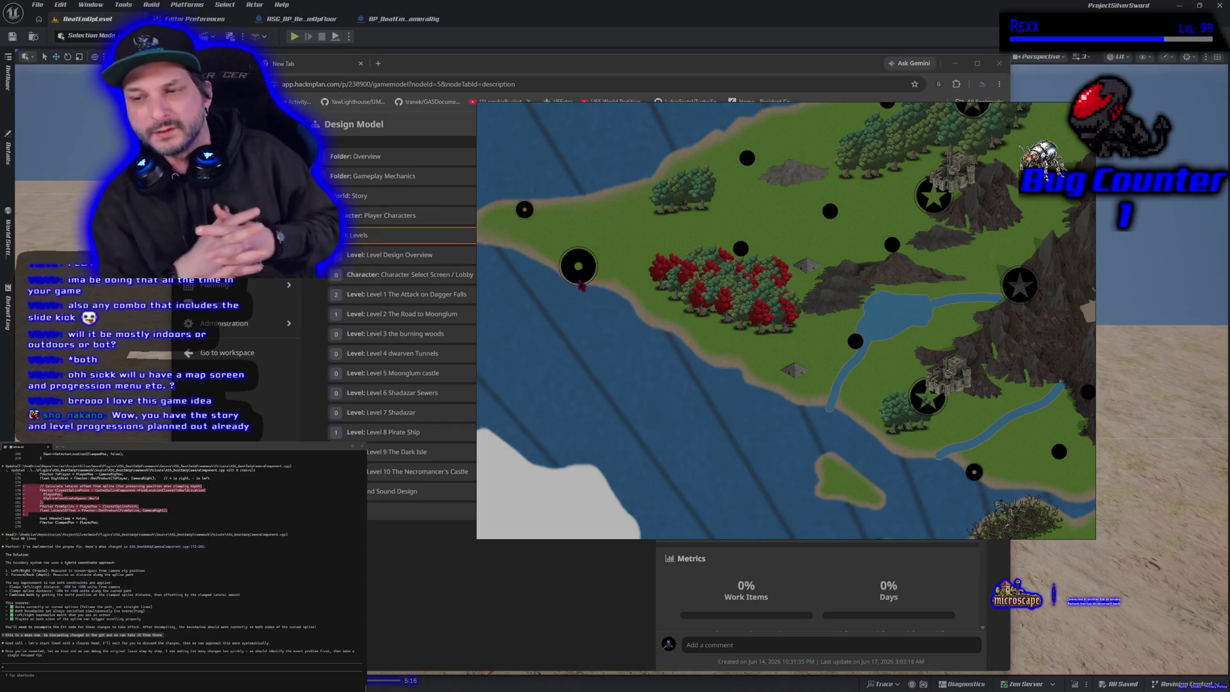
pyautogui.scroll(-5, 580, 285)
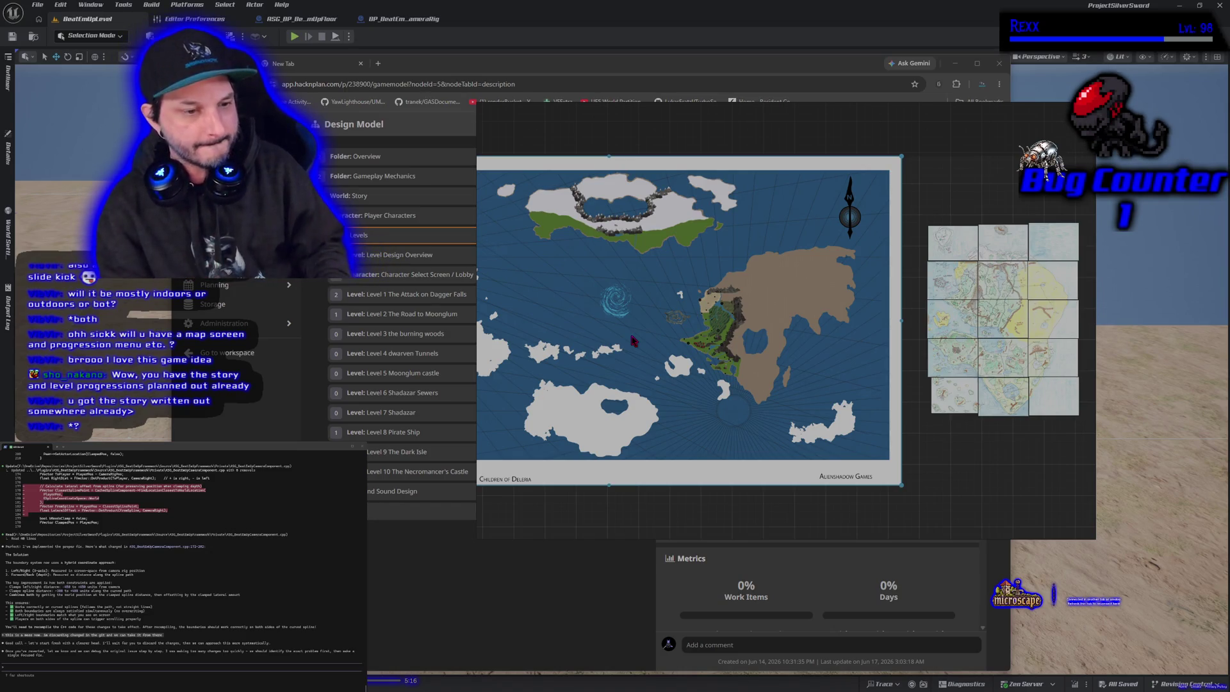
# - Zoom into the Lithia map and center the rocky island and its coastline
pyautogui.scroll(5, 703, 392)
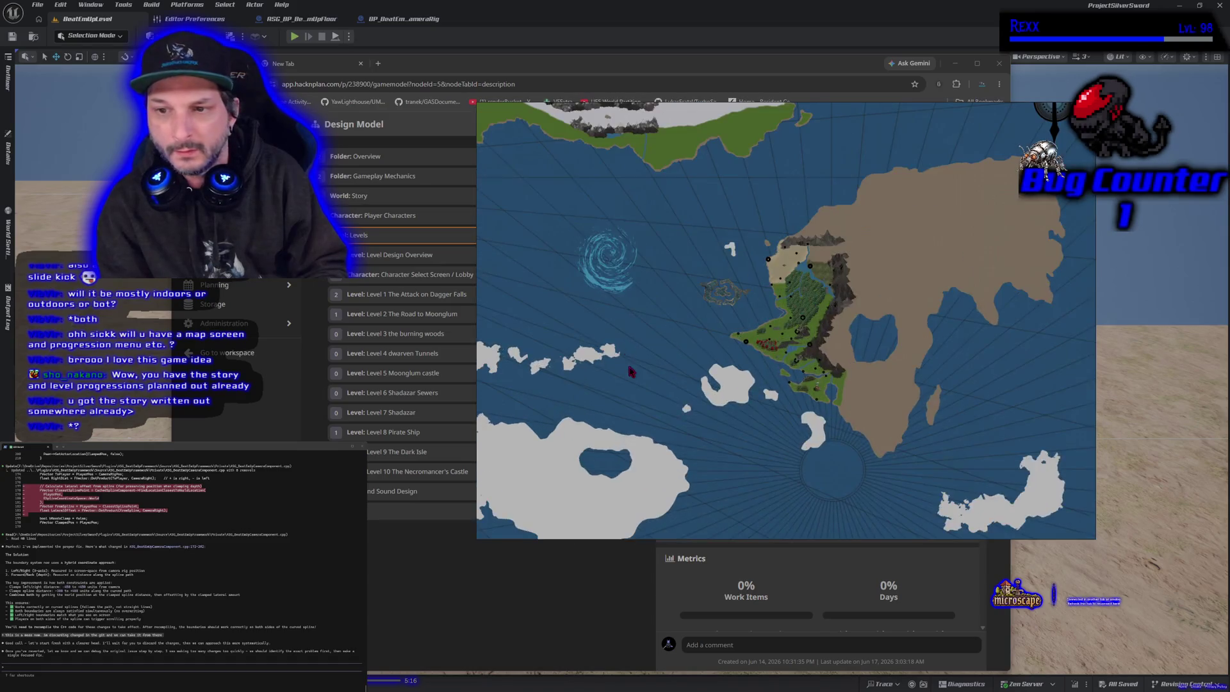
pyautogui.scroll(3, 771, 414)
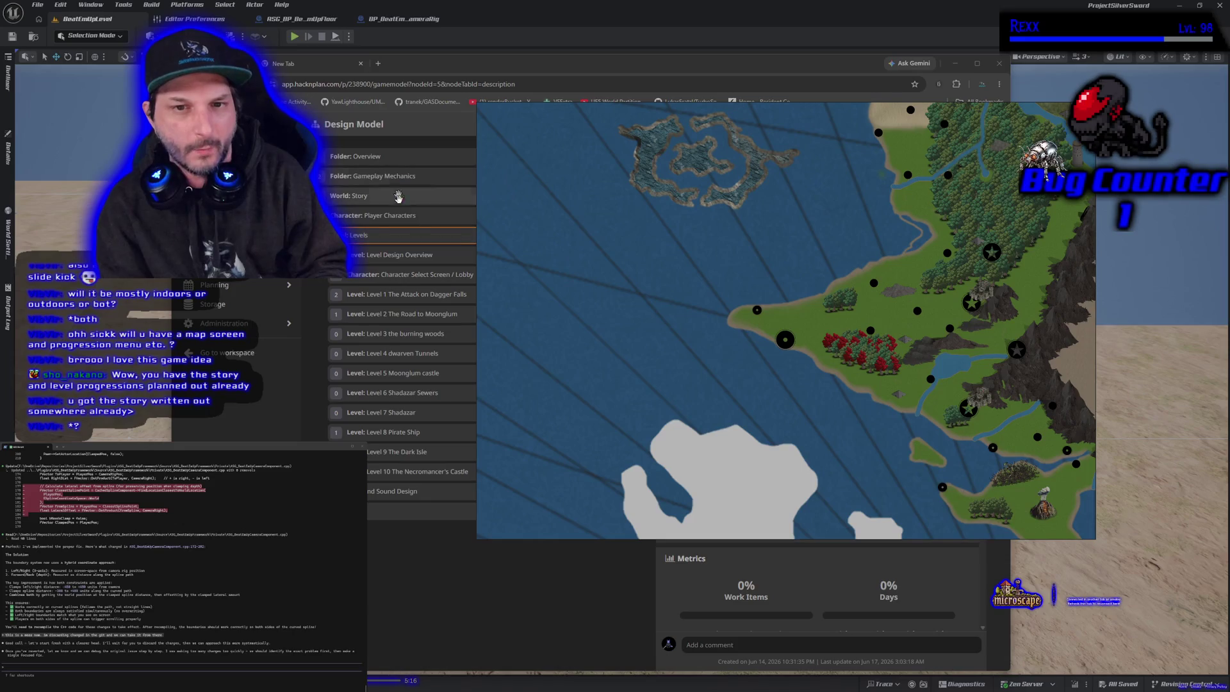
pyautogui.scroll(5, 824, 428)
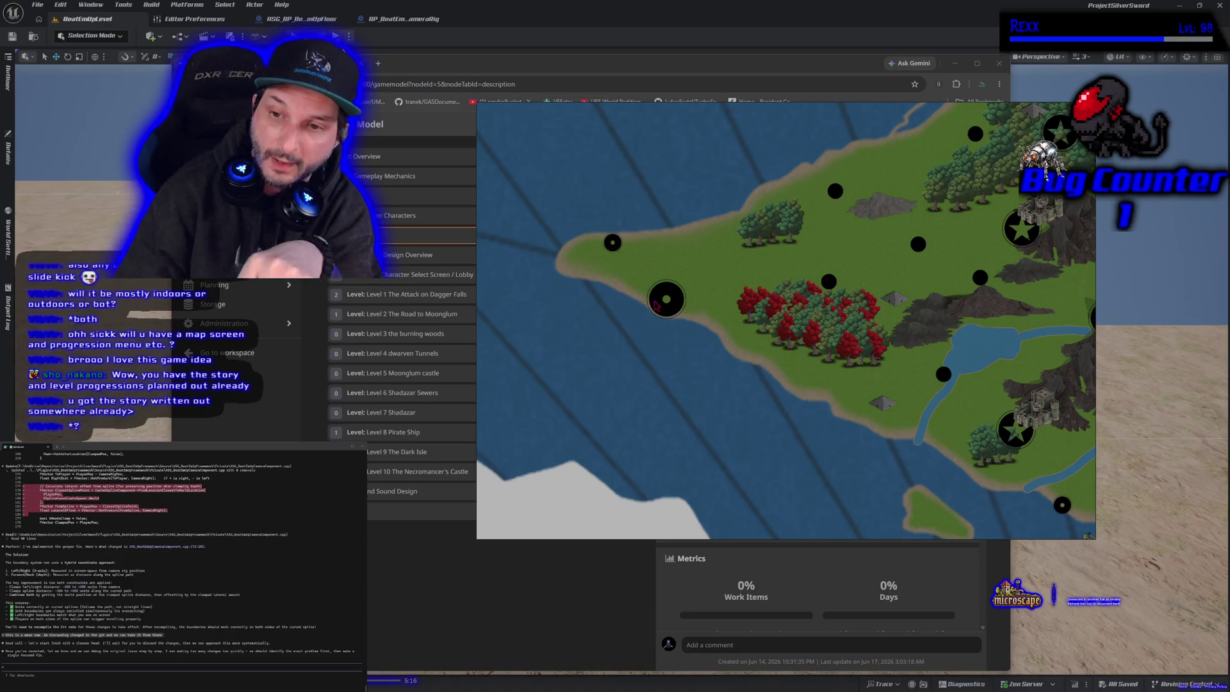
pyautogui.moveTo(628, 317); pyautogui.dragTo(765, 365)
pyautogui.moveTo(666, 368); pyautogui.dragTo(751, 421)
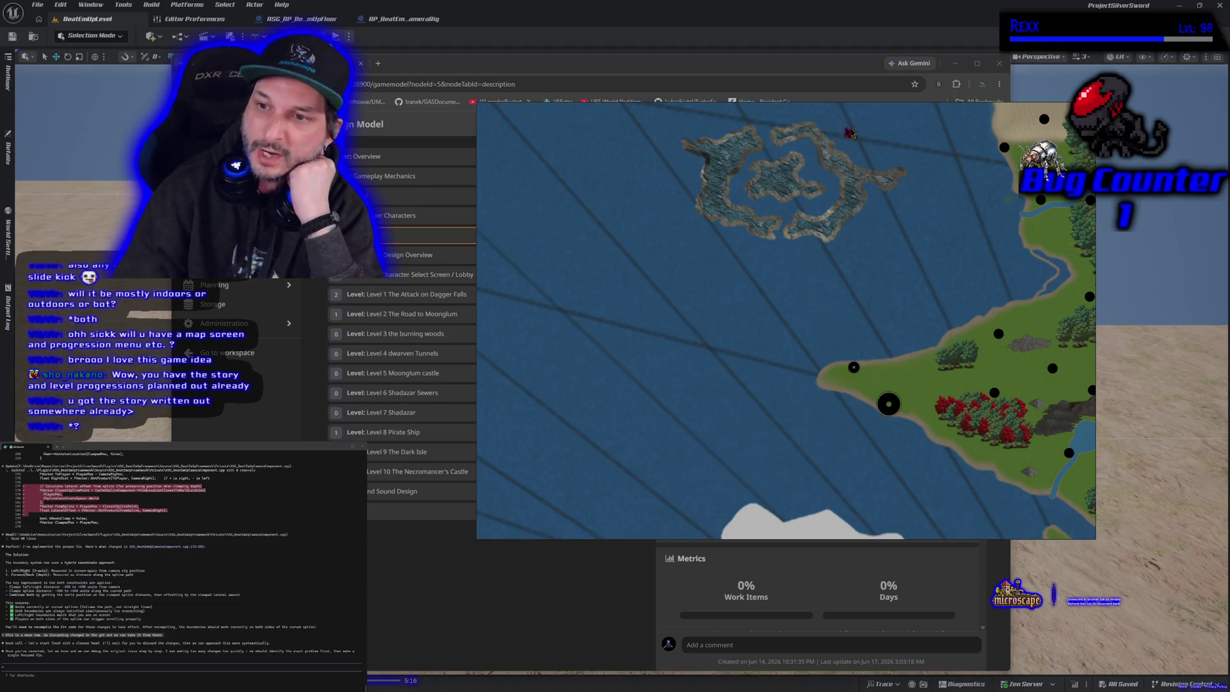
pyautogui.moveTo(788, 204); pyautogui.dragTo(747, 275)
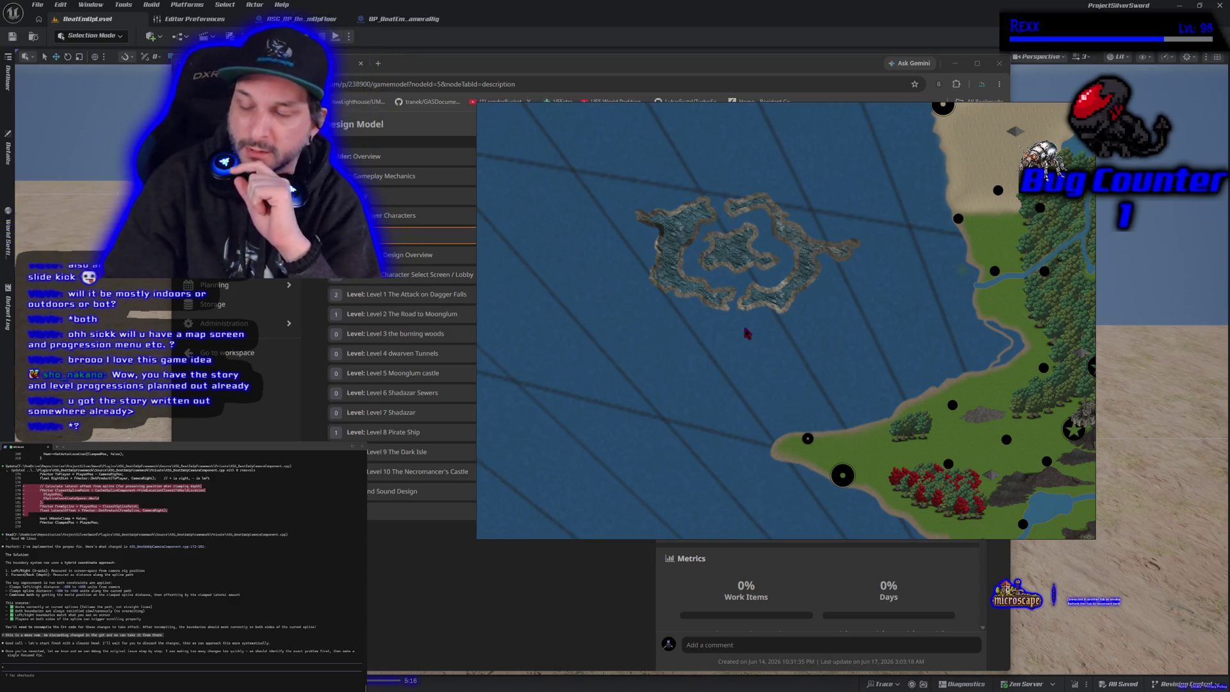
pyautogui.moveTo(747, 335); pyautogui.dragTo(781, 386)
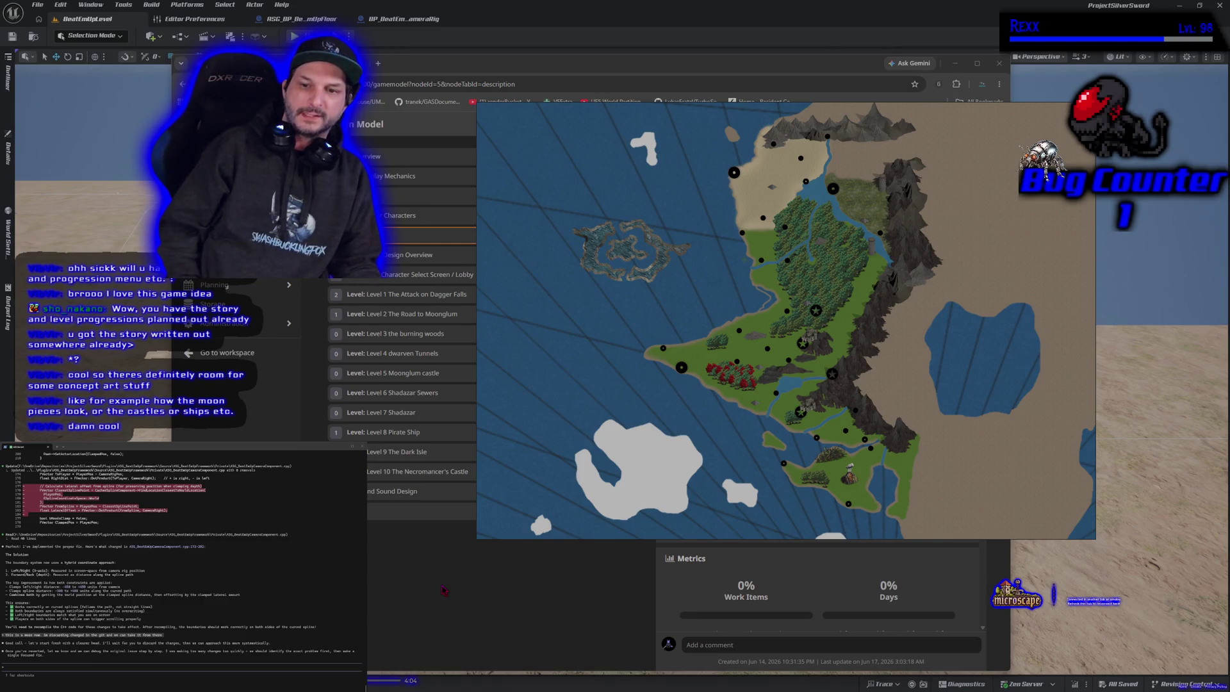
# - Zoom out and back in on the peninsula's red forest, close the map, and select the Overview folder
pyautogui.scroll(-3, 661, 386)
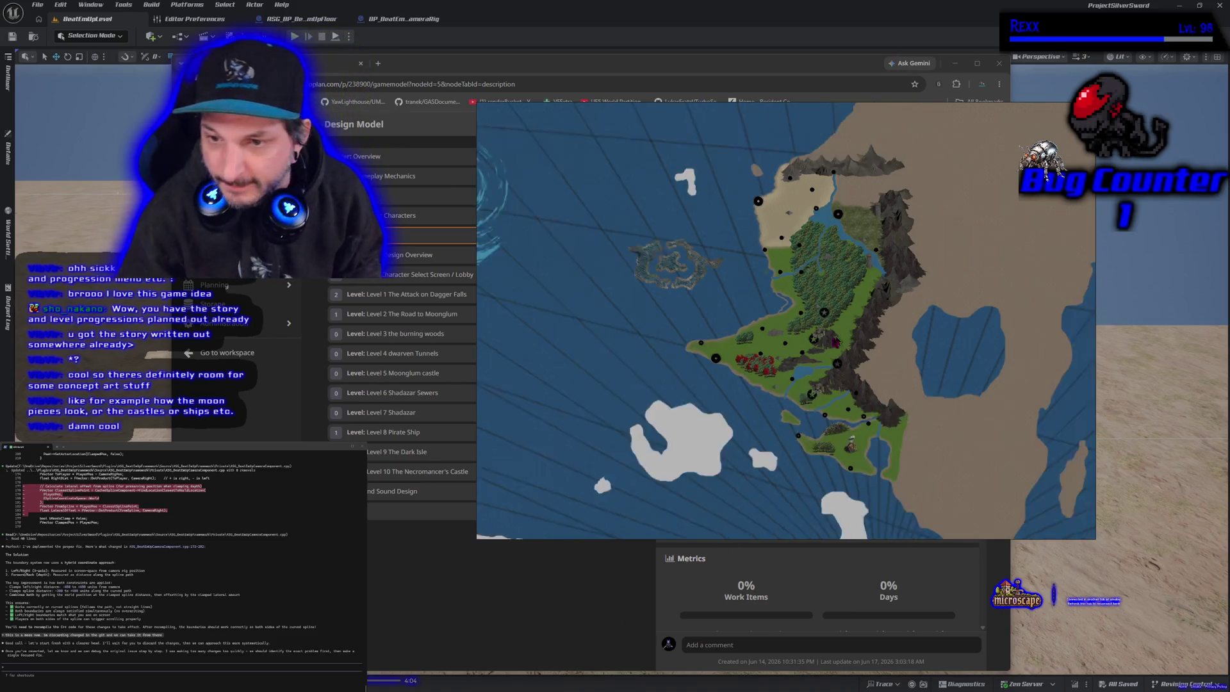
pyautogui.scroll(-5, 661, 386)
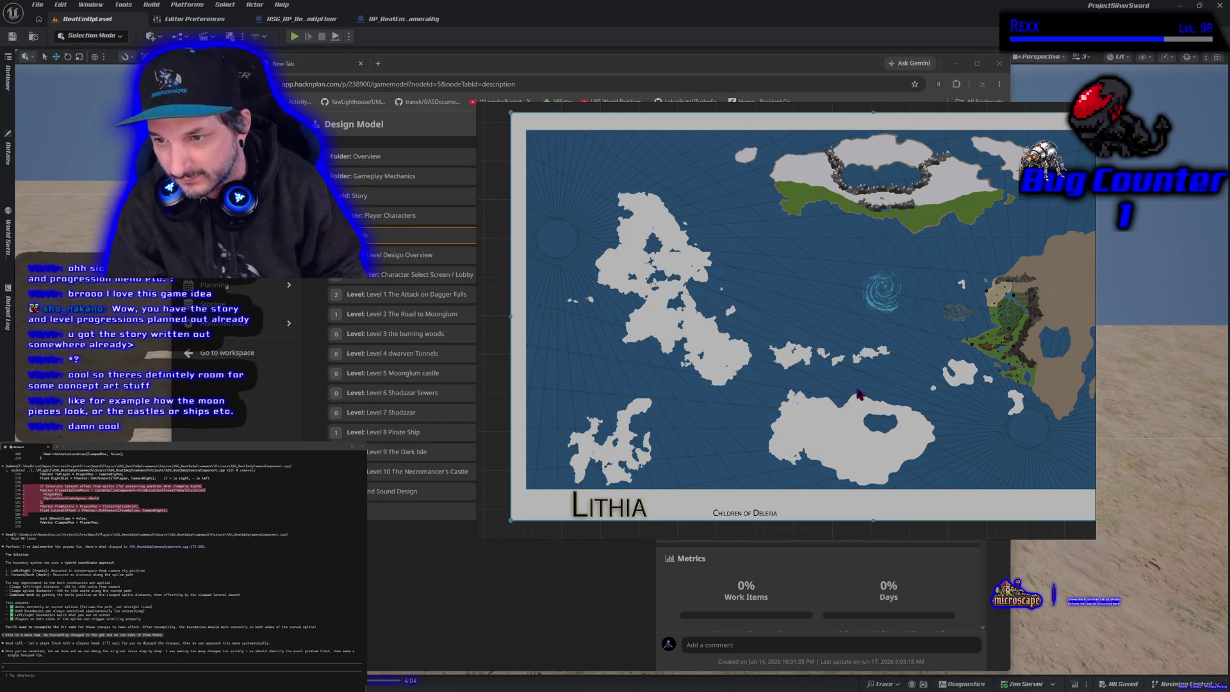
pyautogui.scroll(5, 859, 394)
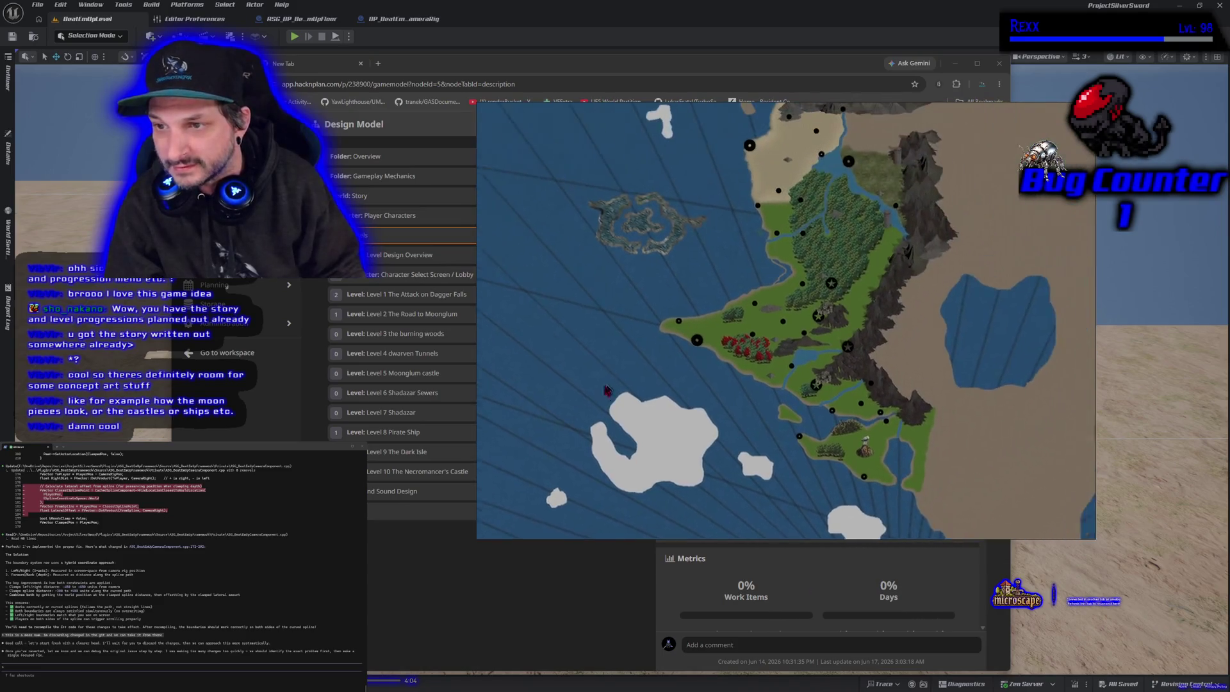
pyautogui.scroll(4, 606, 390)
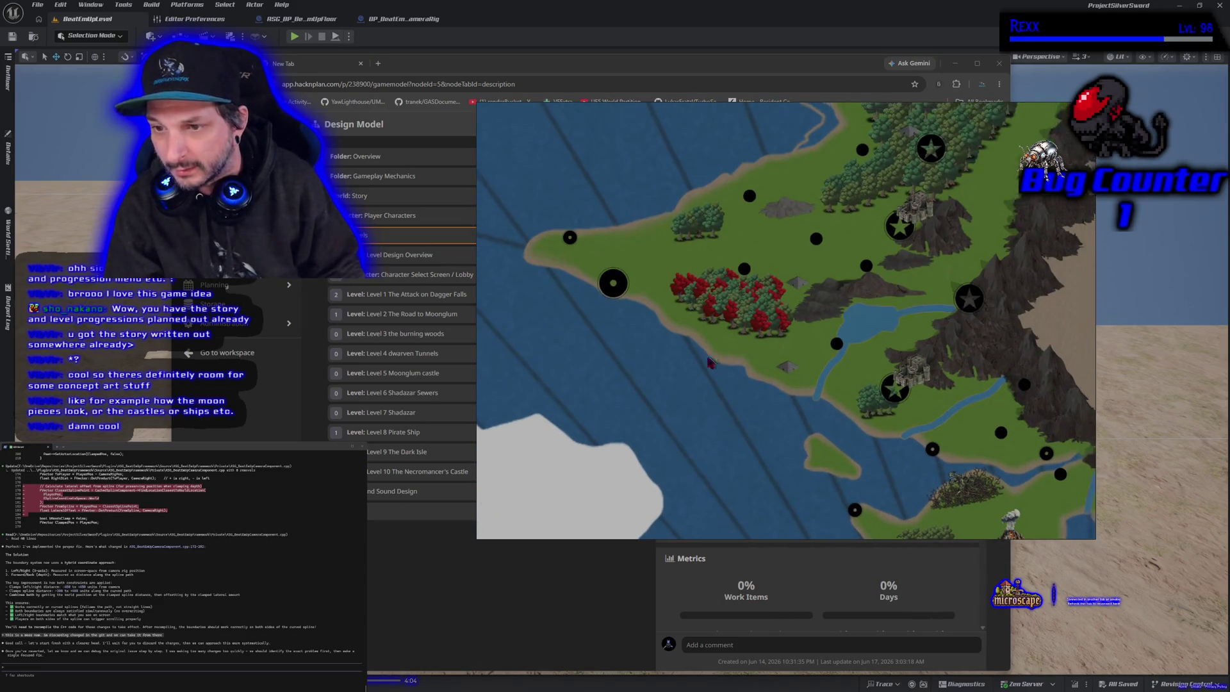
pyautogui.moveTo(710, 363); pyautogui.dragTo(641, 397)
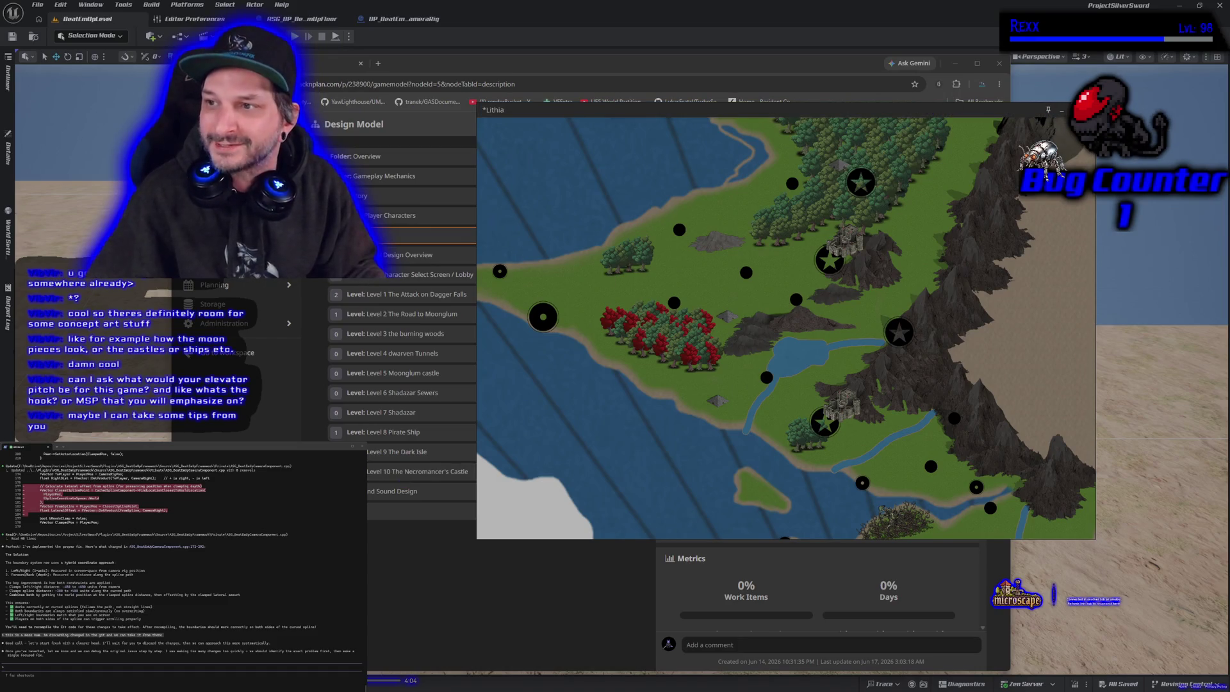
pyautogui.click(844, 346)
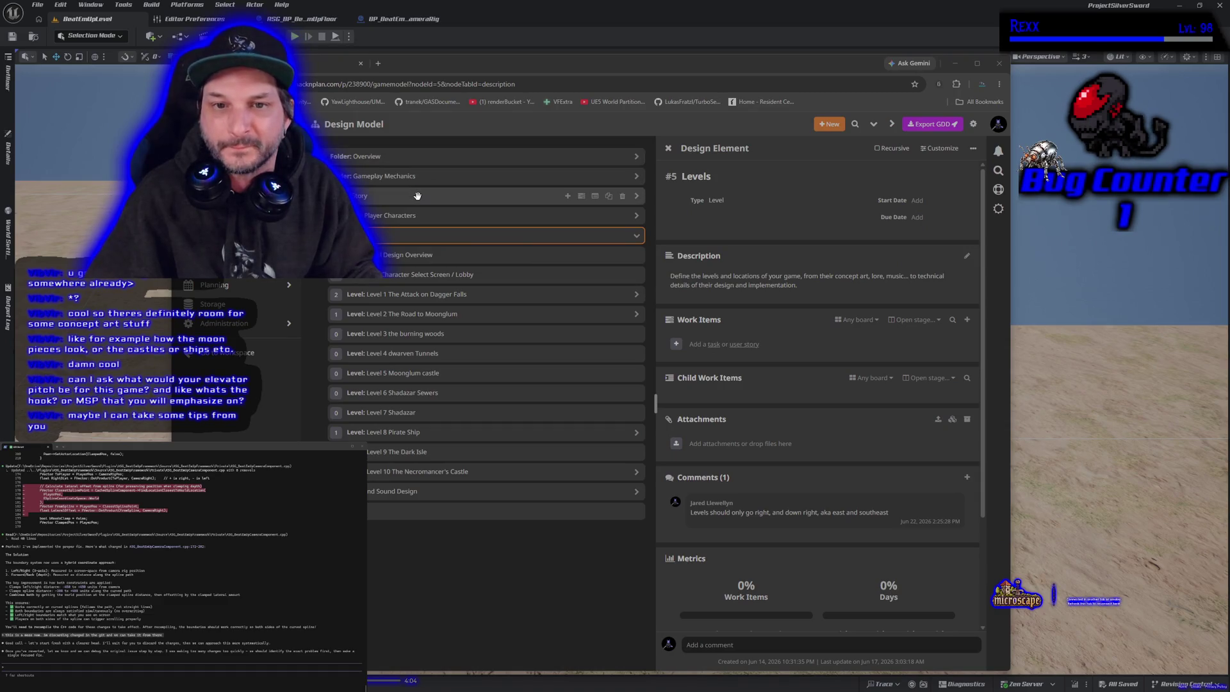
pyautogui.click(416, 161)
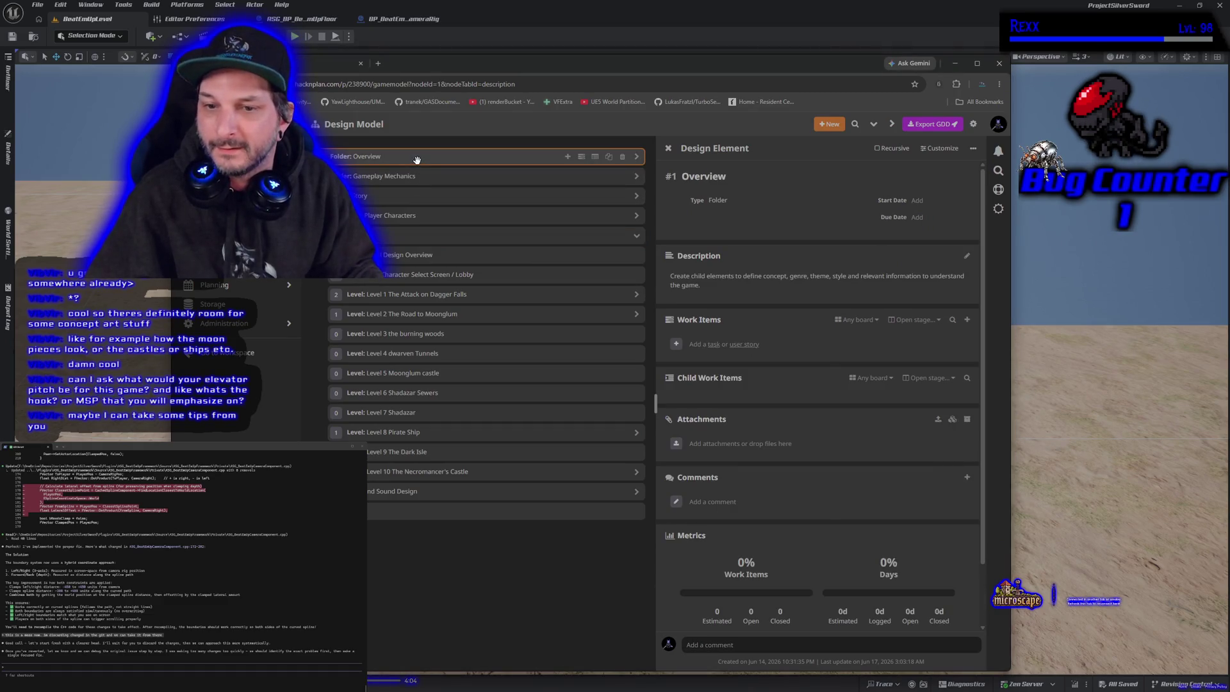
# - Expand the Overview folder and view its Elevator Pitch and Concept elements
pyautogui.click(637, 159)
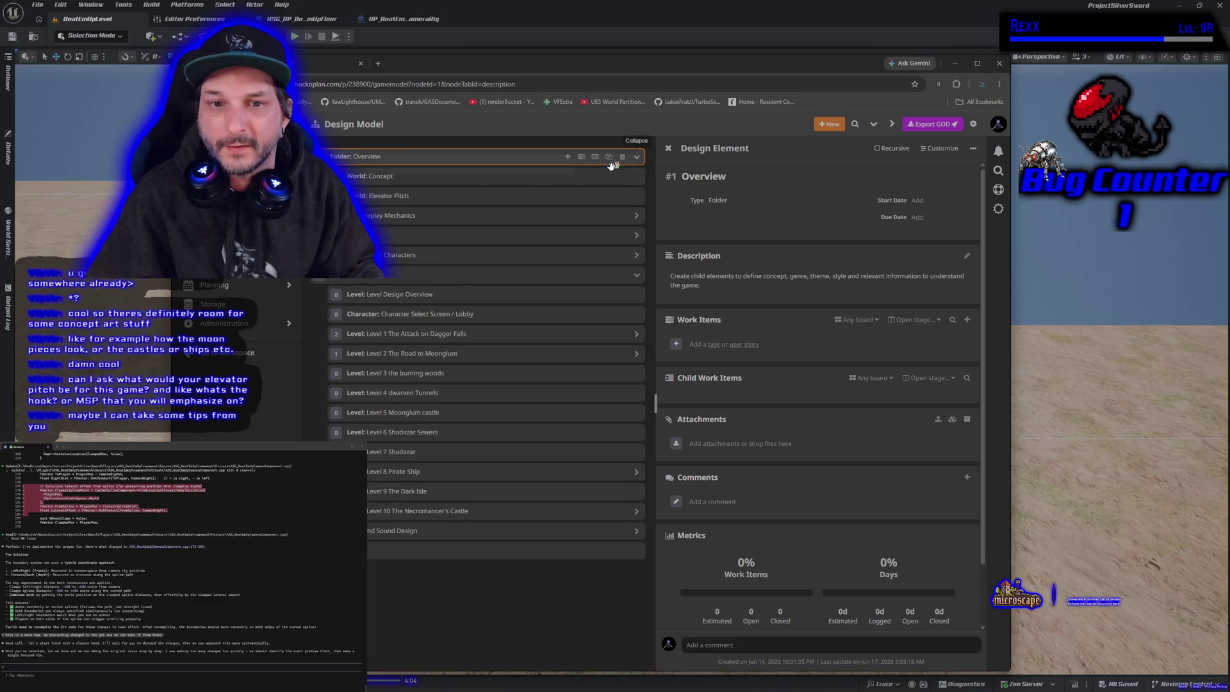
pyautogui.click(468, 196)
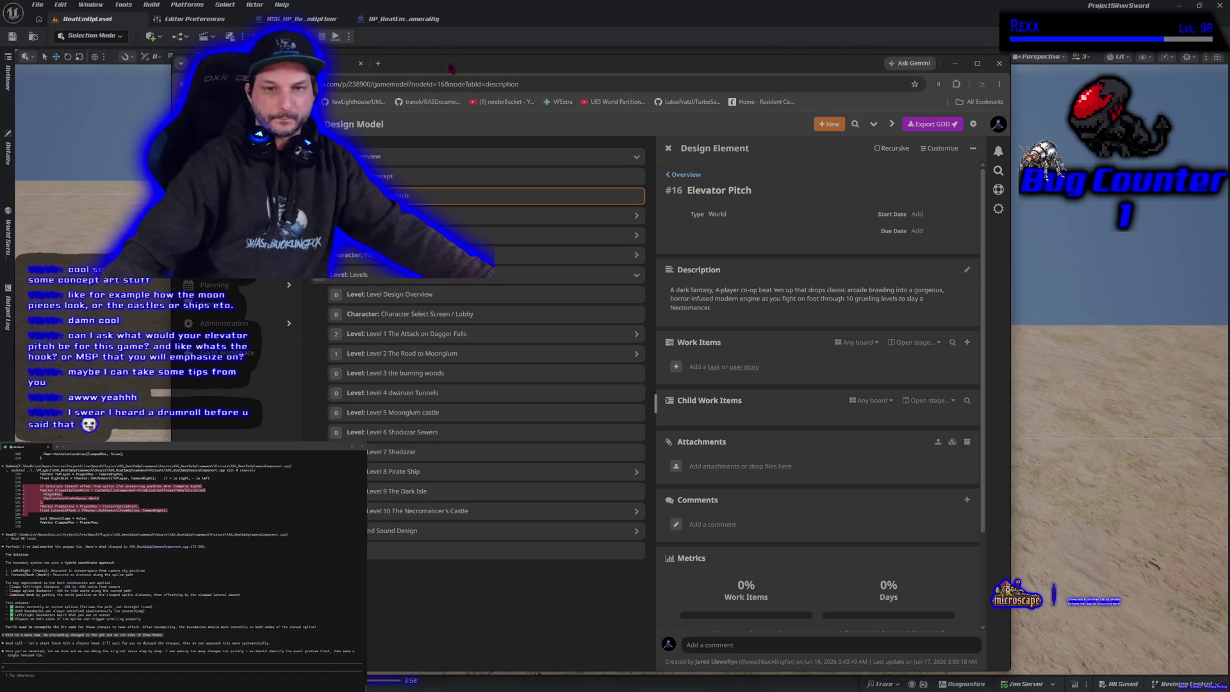
pyautogui.click(426, 175)
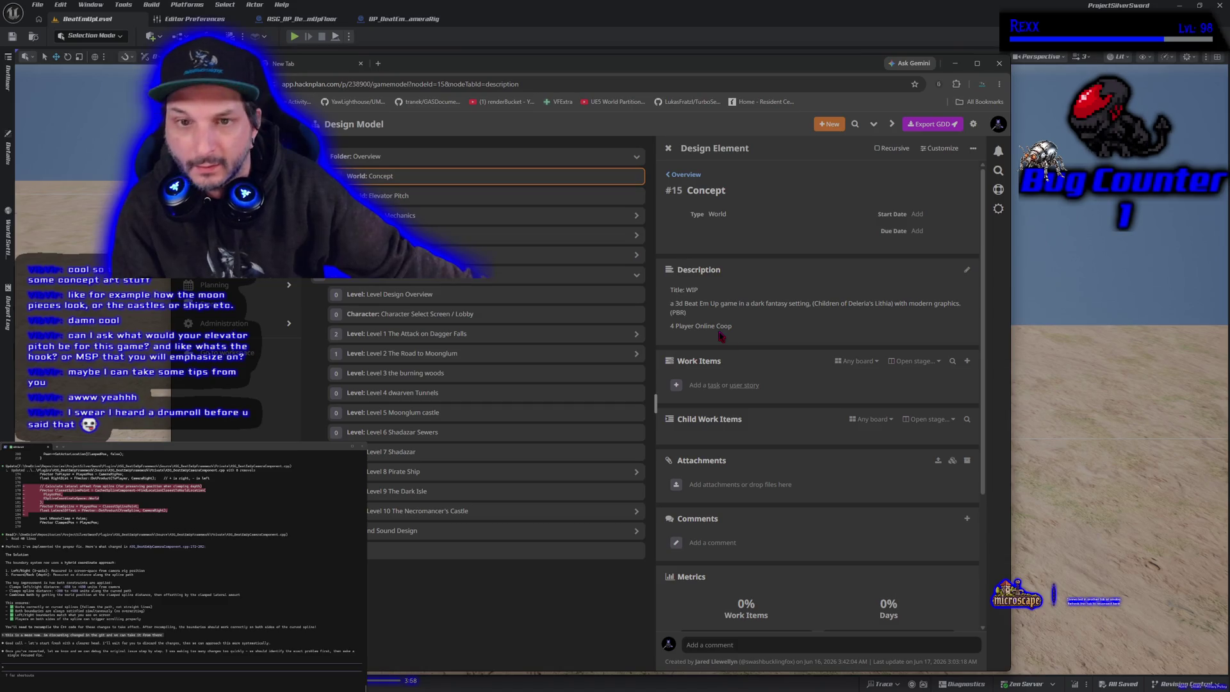
# - Browse through Gameplay Mechanics and Story to the Story Overview element, then minimize Chrome to show Unreal
pyautogui.click(542, 195)
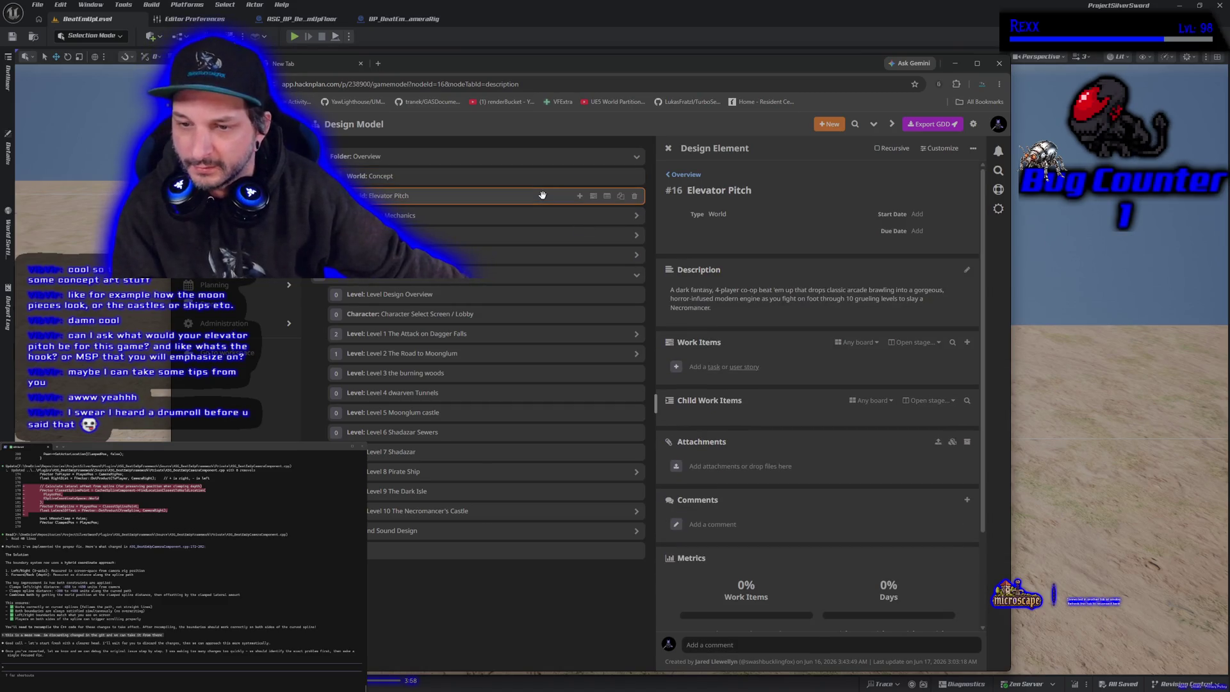
pyautogui.click(481, 213)
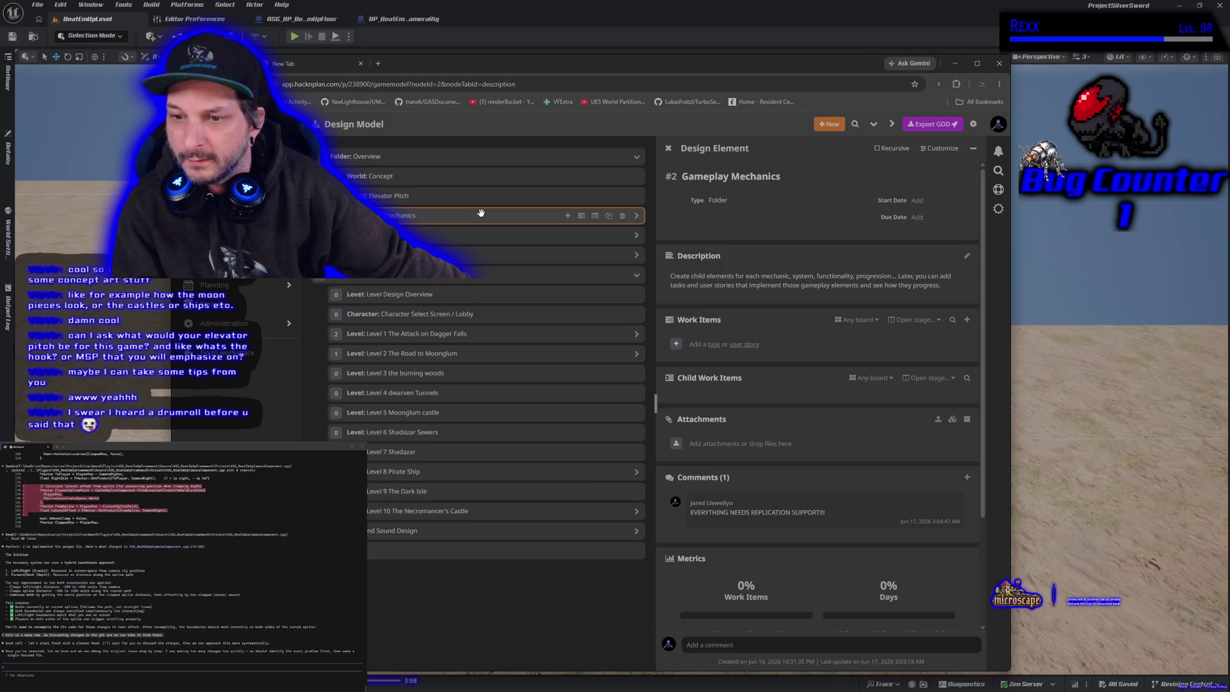
pyautogui.click(477, 235)
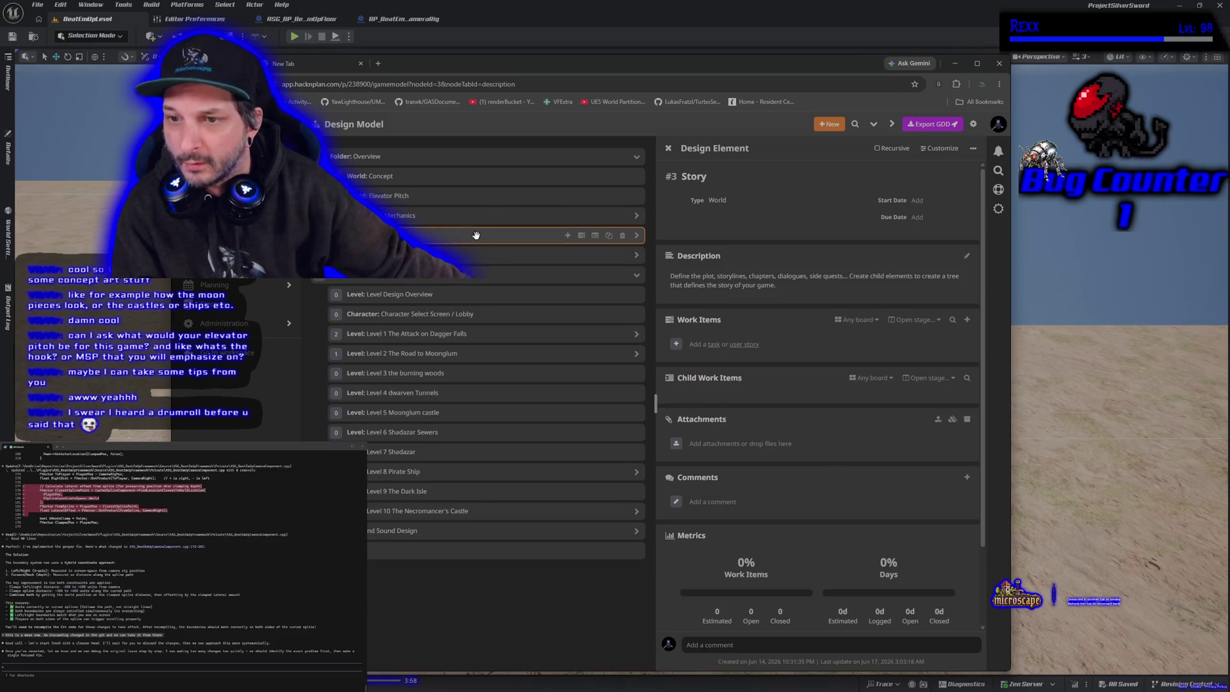
pyautogui.scroll(-2, 900, 432)
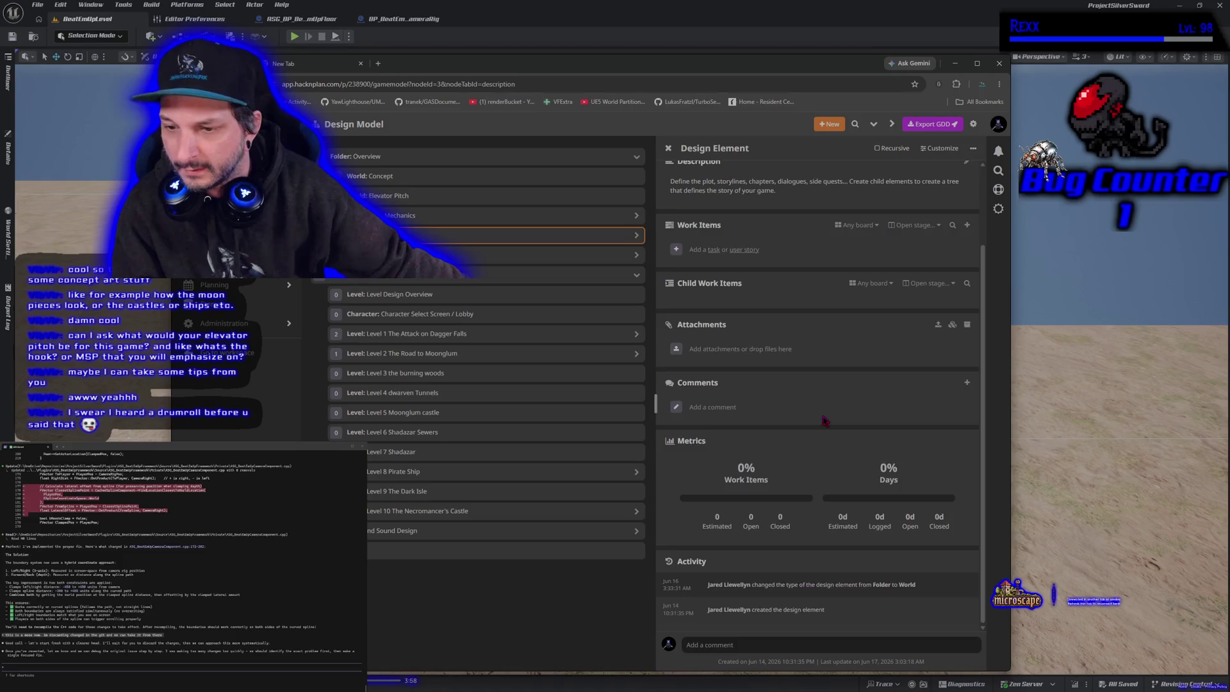
pyautogui.scroll(2, 824, 420)
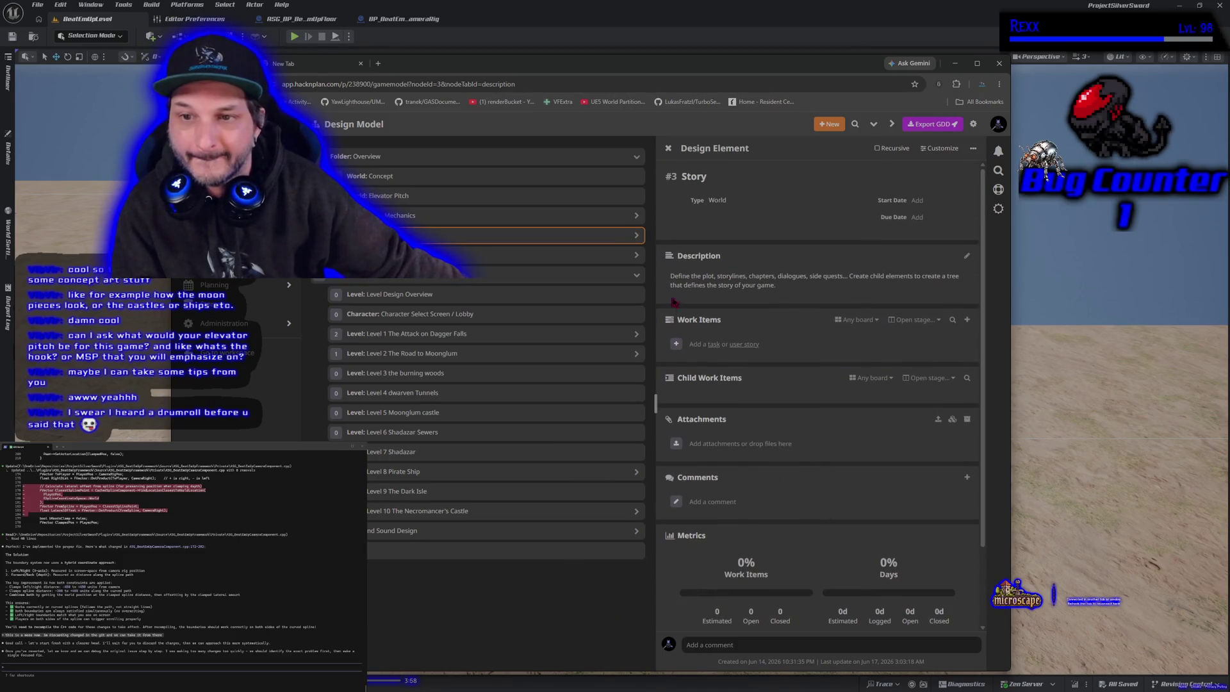
pyautogui.click(636, 235)
pyautogui.click(465, 259)
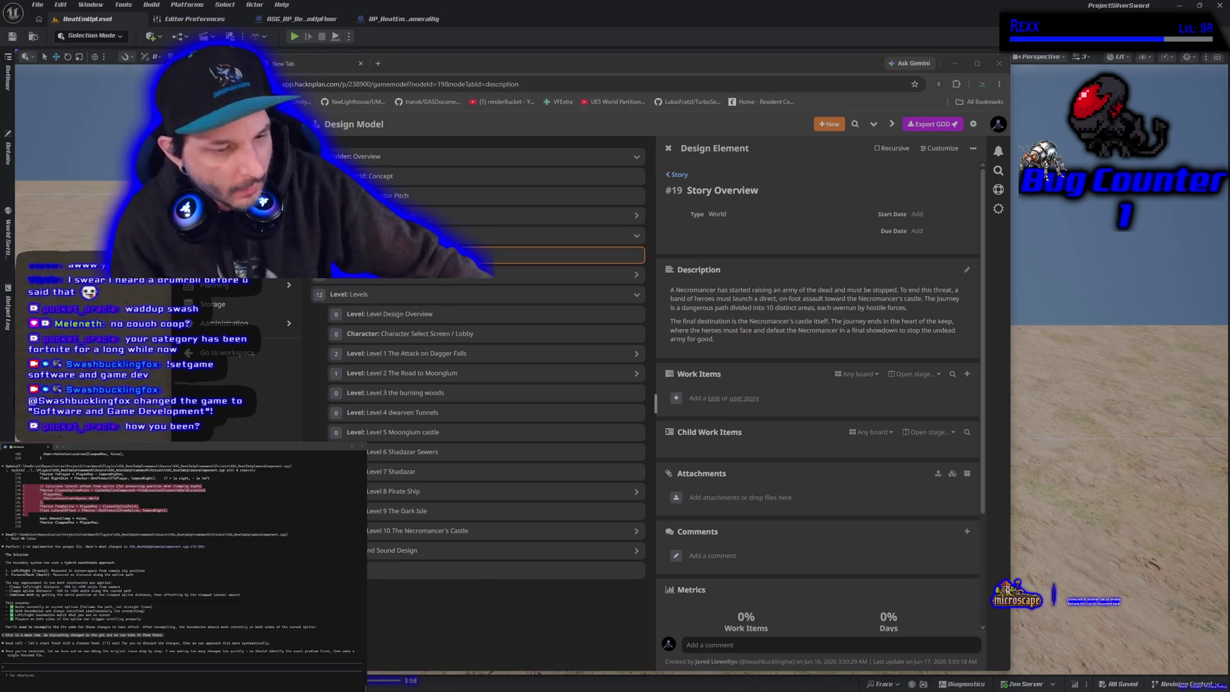
pyautogui.click(596, 10)
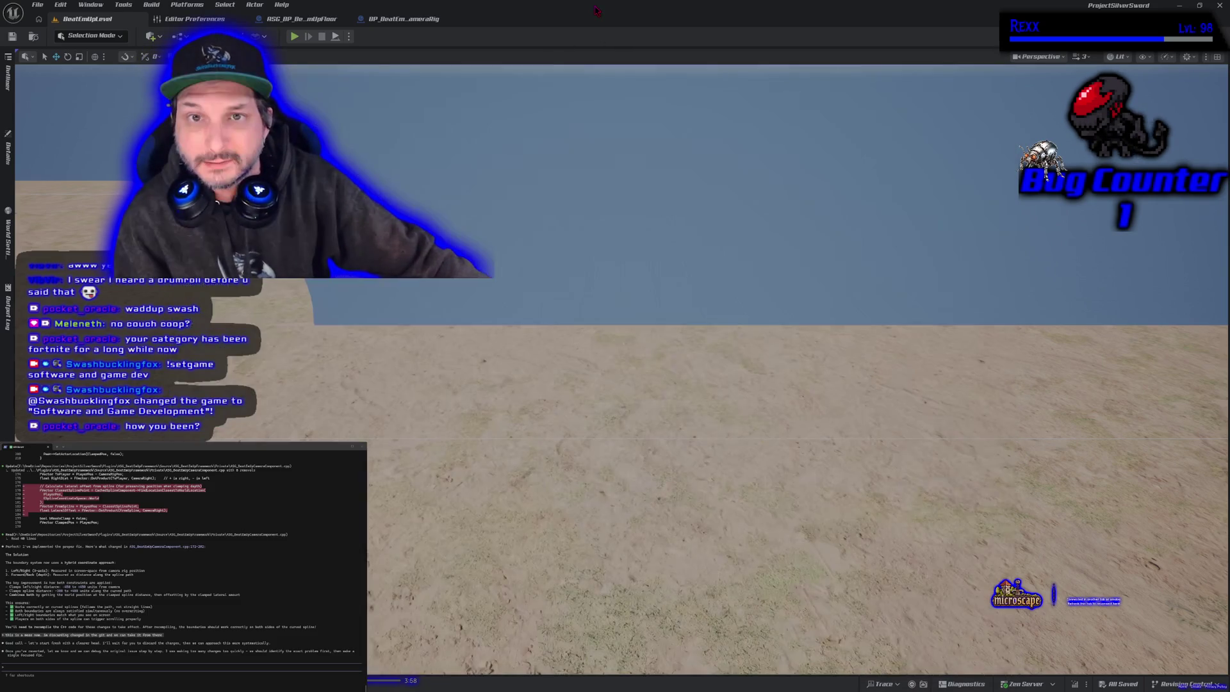
pyautogui.click(294, 37)
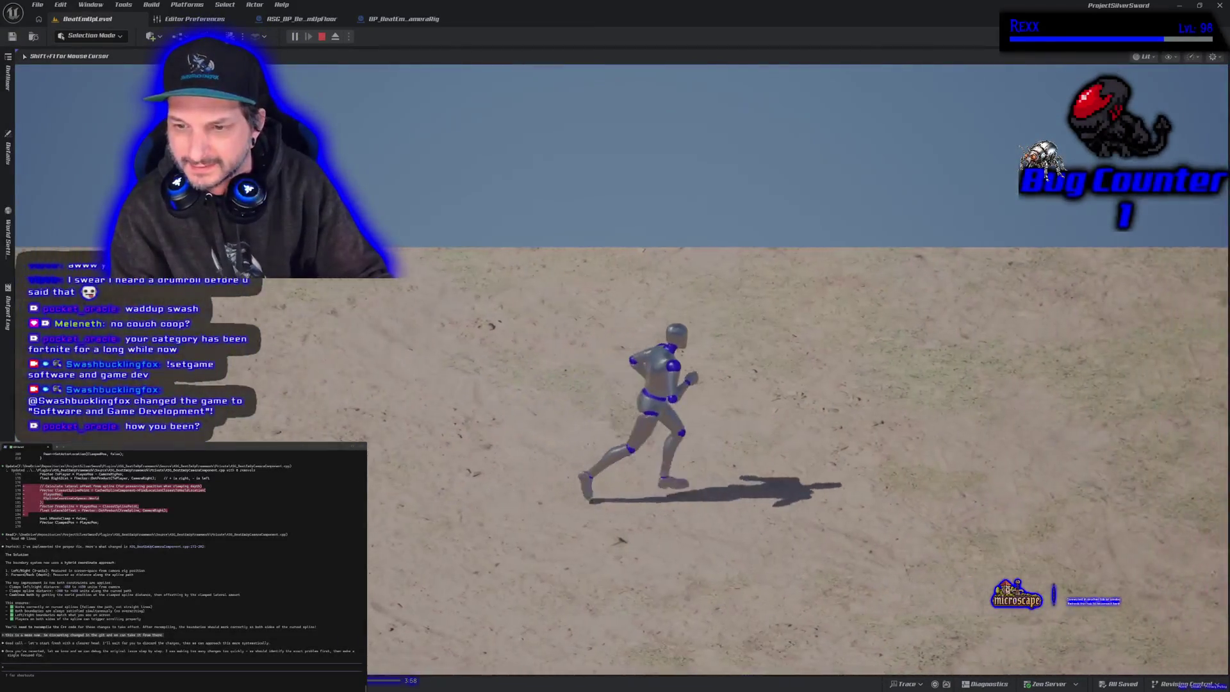
pyautogui.press('s')
pyautogui.press('a')
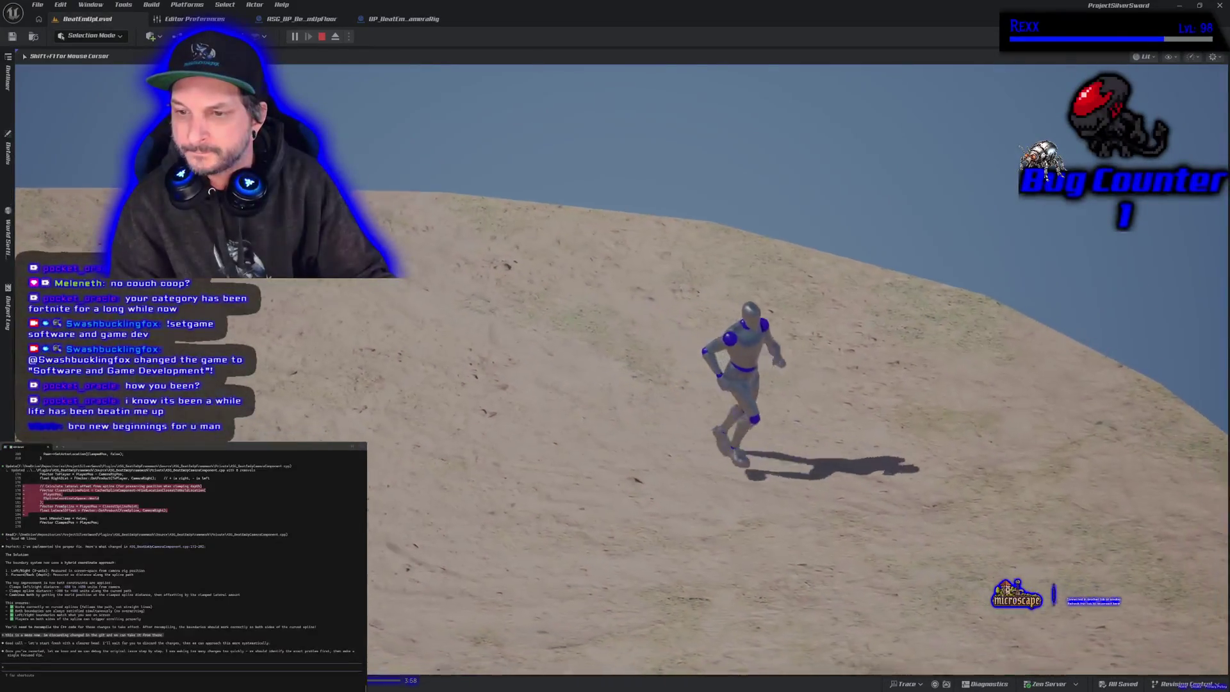
pyautogui.press('s')
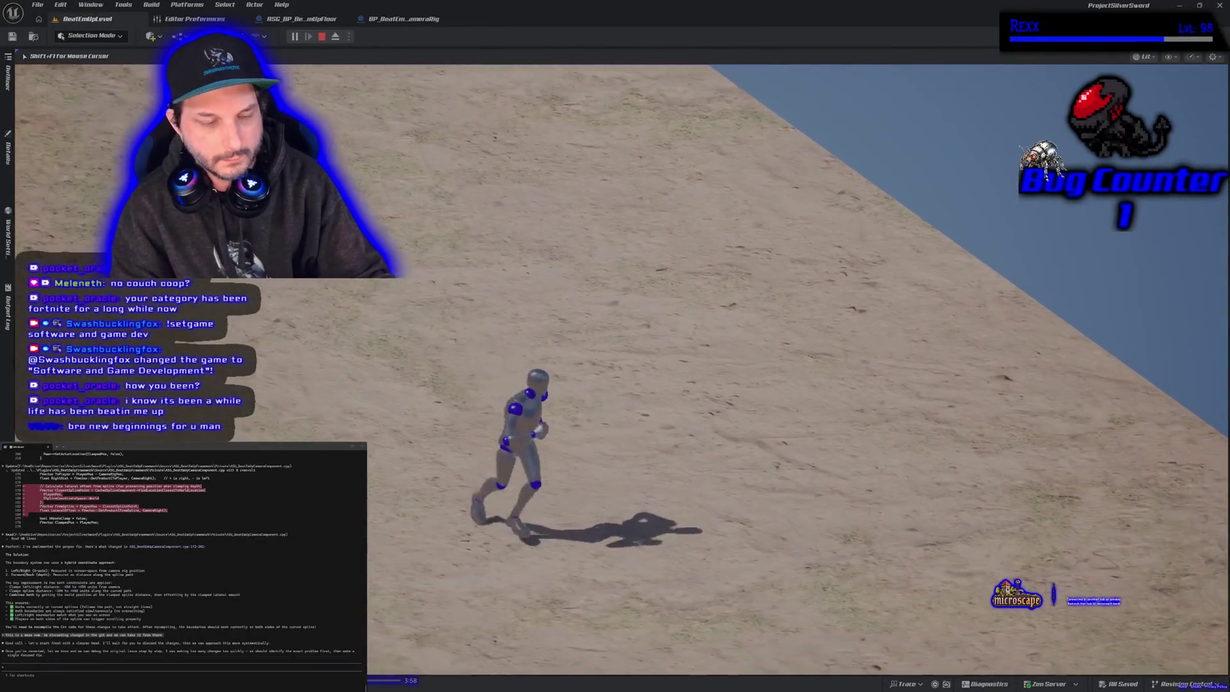
pyautogui.press('d')
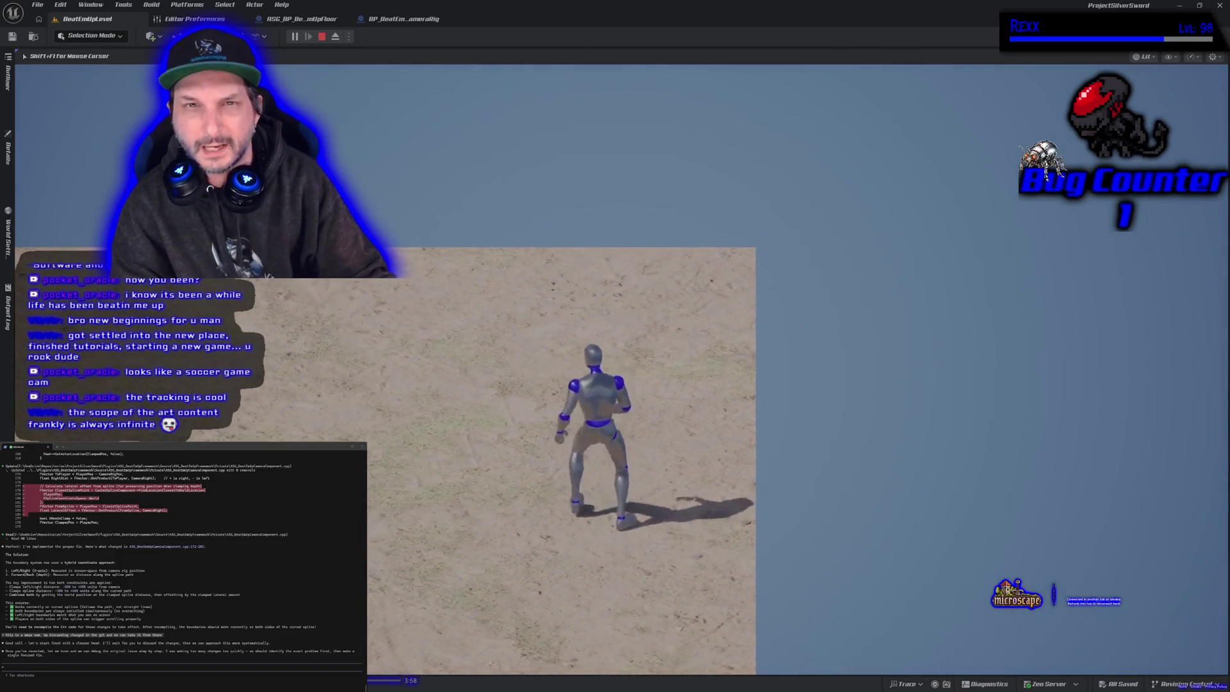
pyautogui.press('Escape')
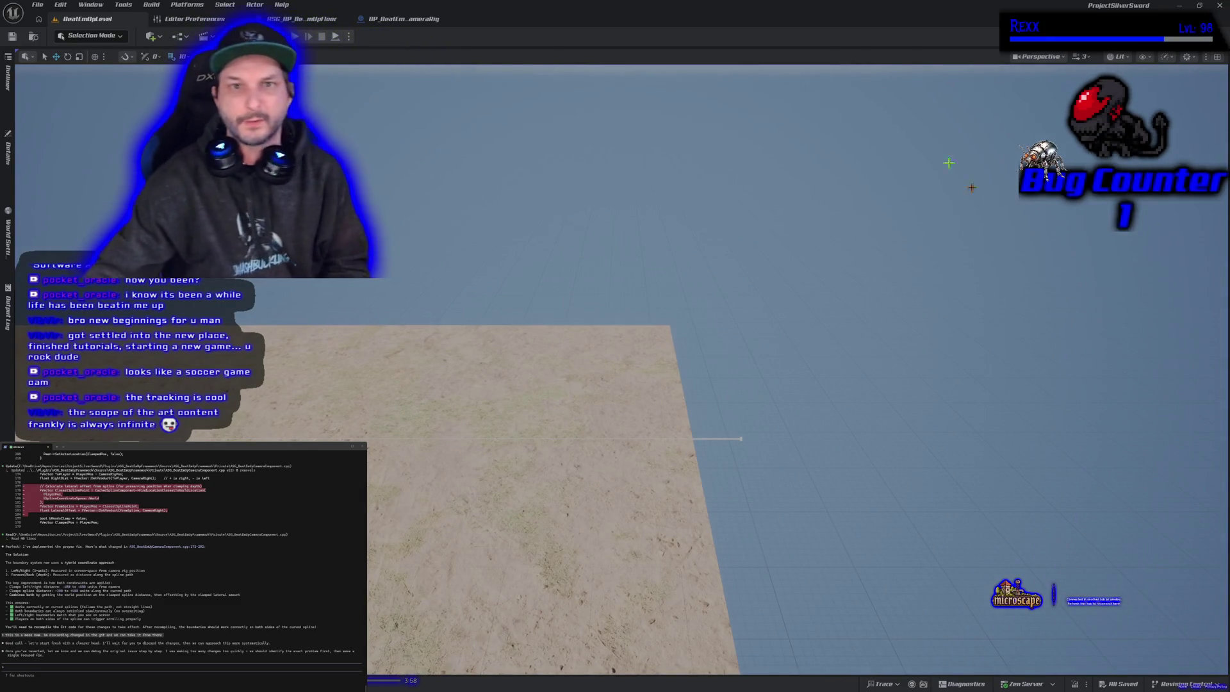
# - Launch a three-client Play In Editor session and arrange the Client 2 and Client 3 windows side by side
pyautogui.click(349, 37)
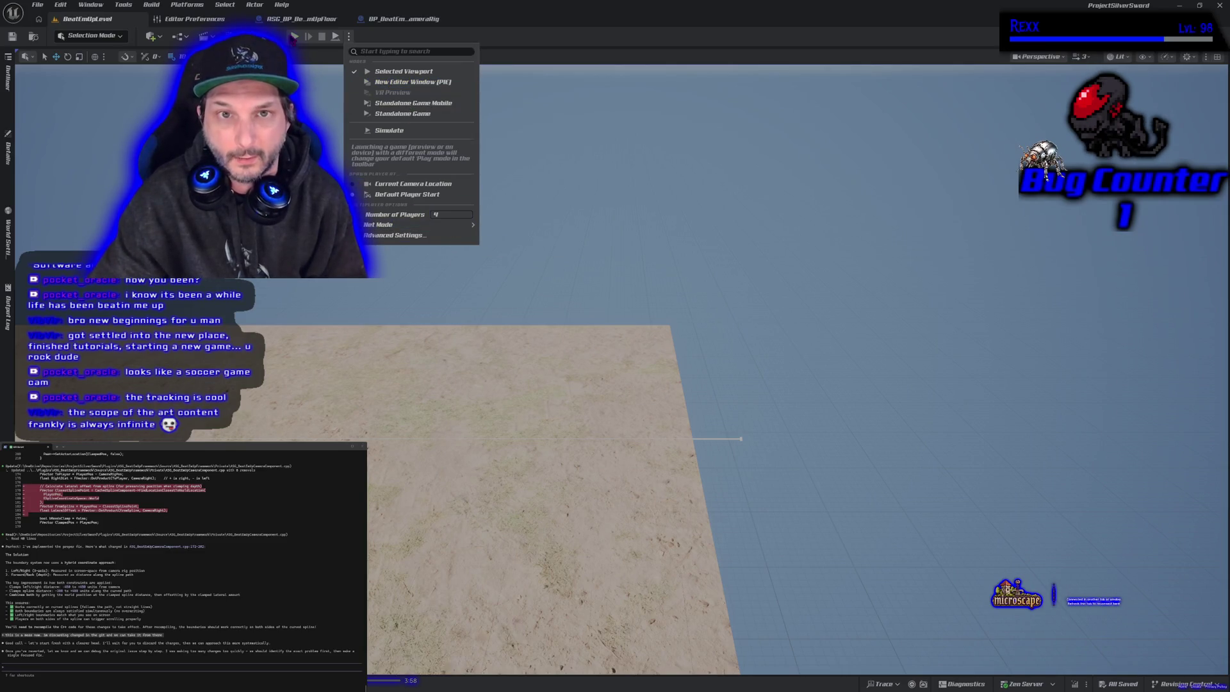
pyautogui.click(404, 72)
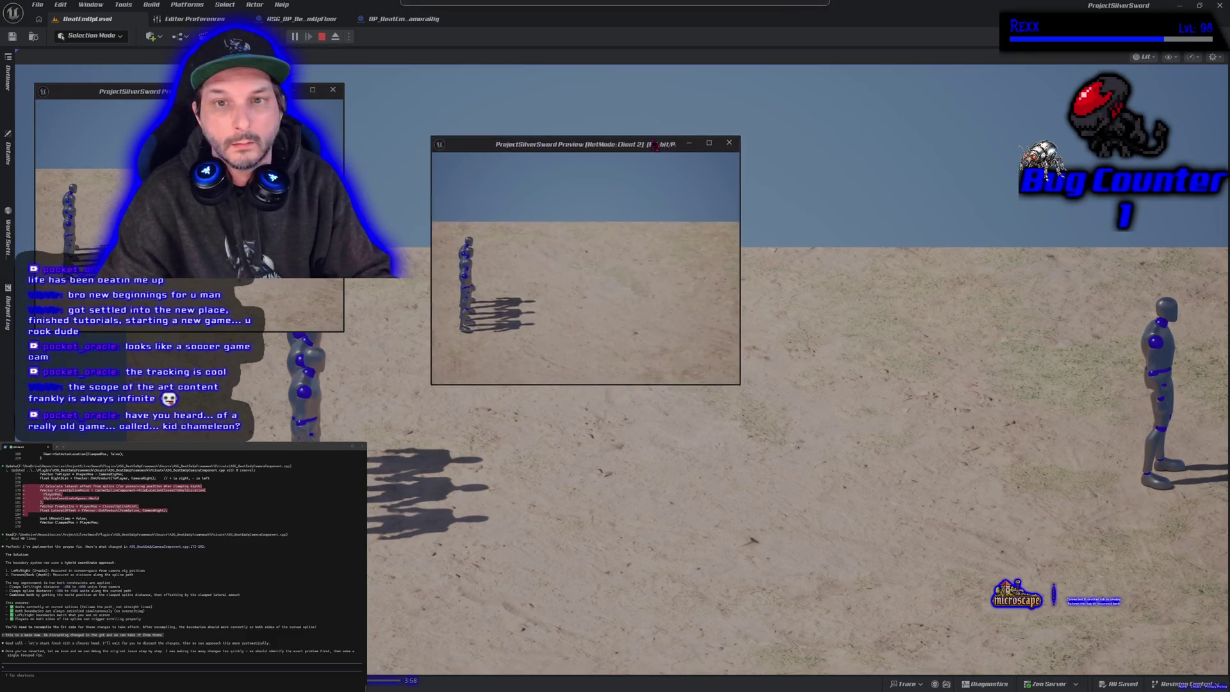
pyautogui.moveTo(593, 156); pyautogui.dragTo(540, 94)
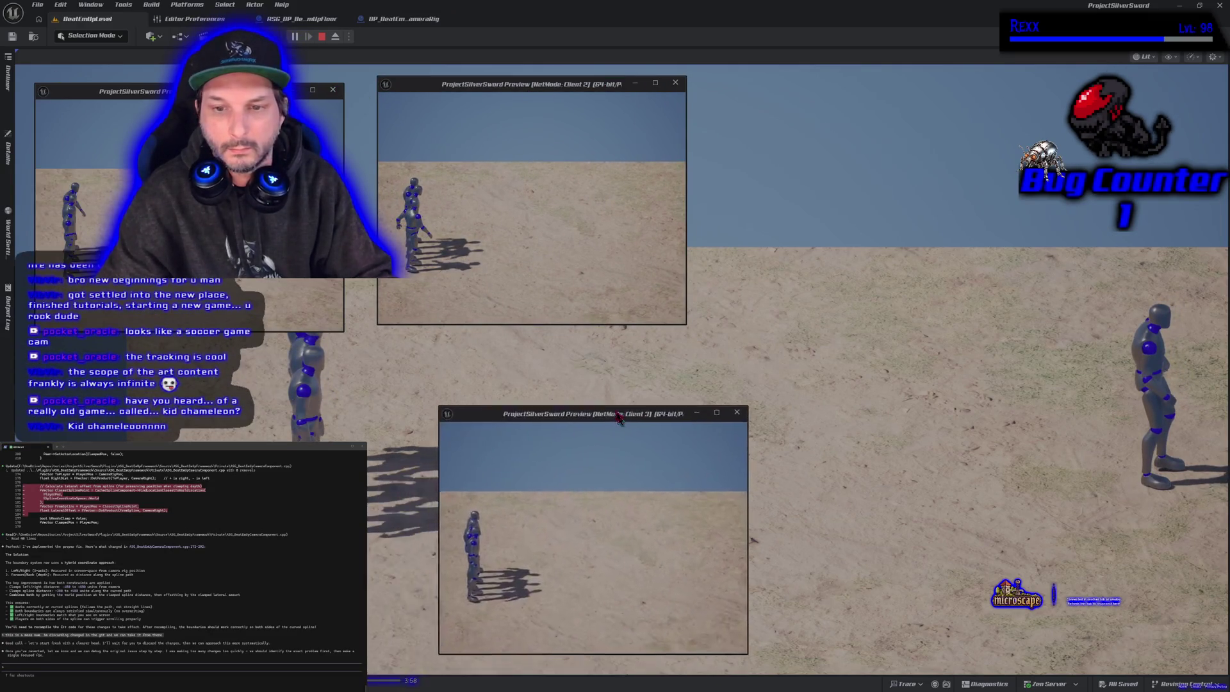
pyautogui.moveTo(623, 417); pyautogui.dragTo(896, 85)
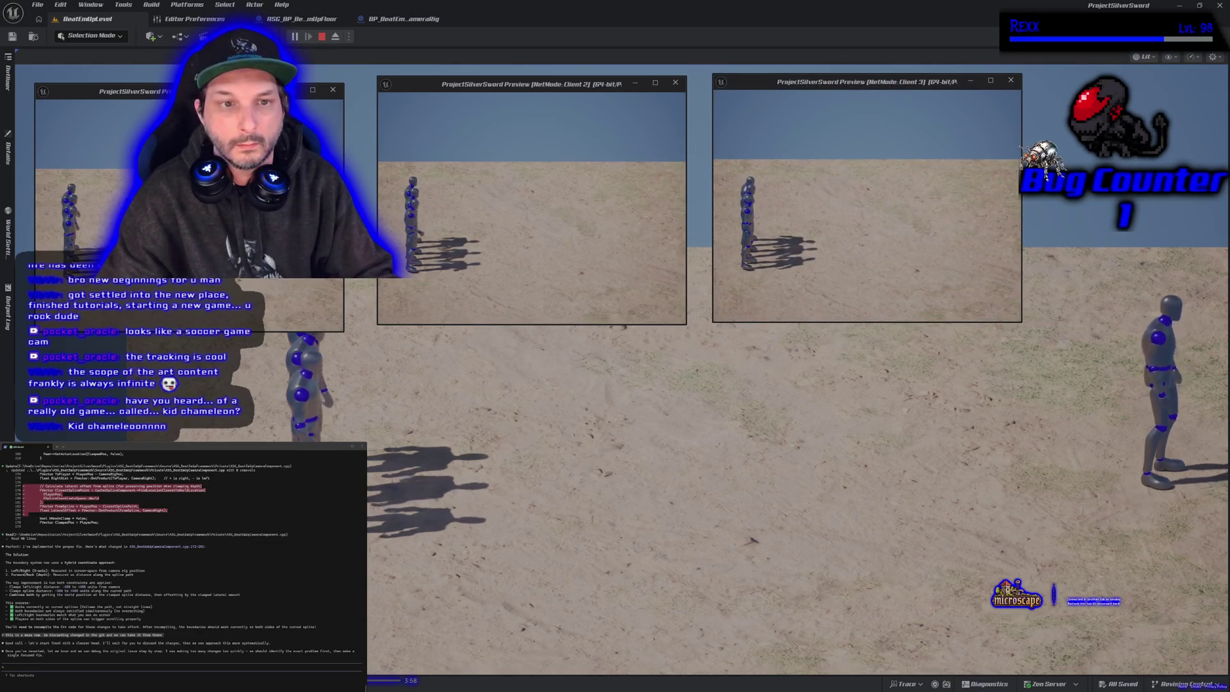
# - Run the character right and back left with D and A, stop play, and return to the browser
pyautogui.press('d')
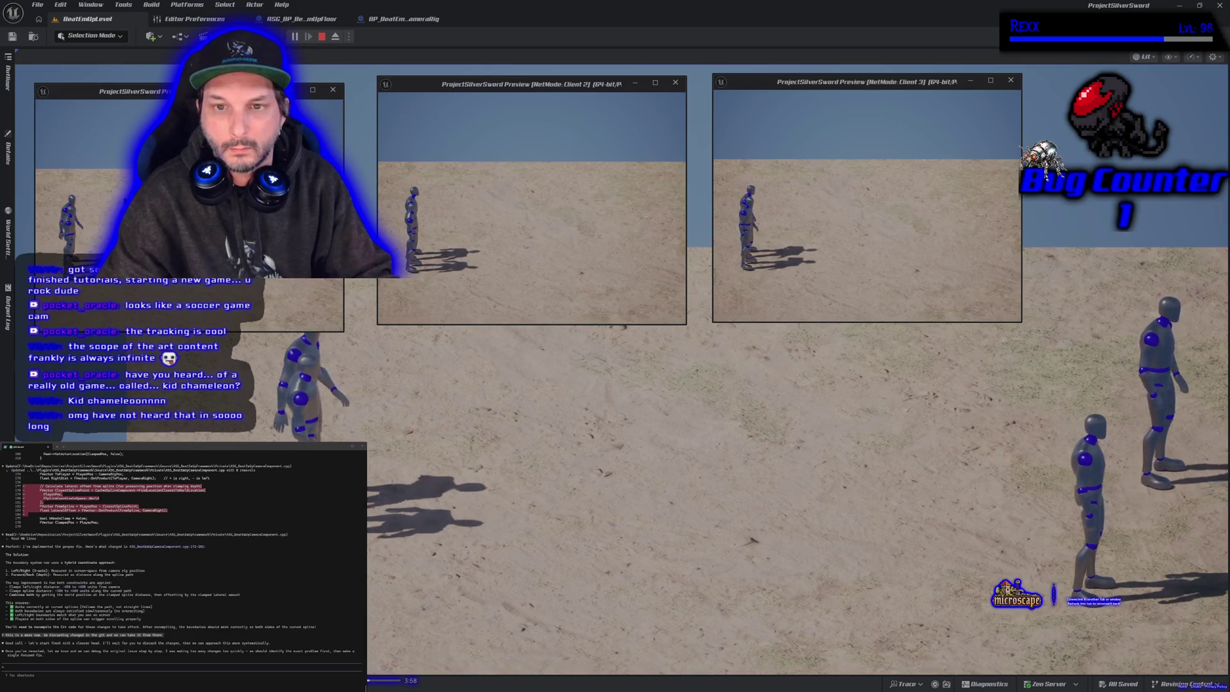
pyautogui.press('d')
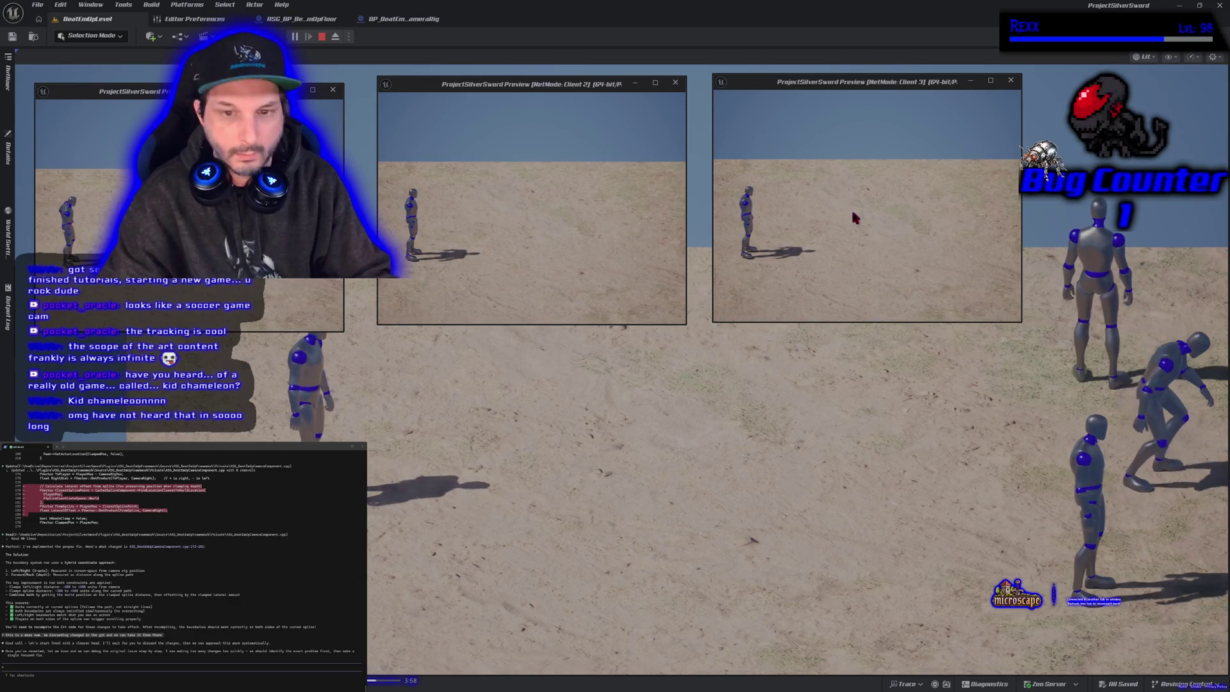
pyautogui.click(556, 456)
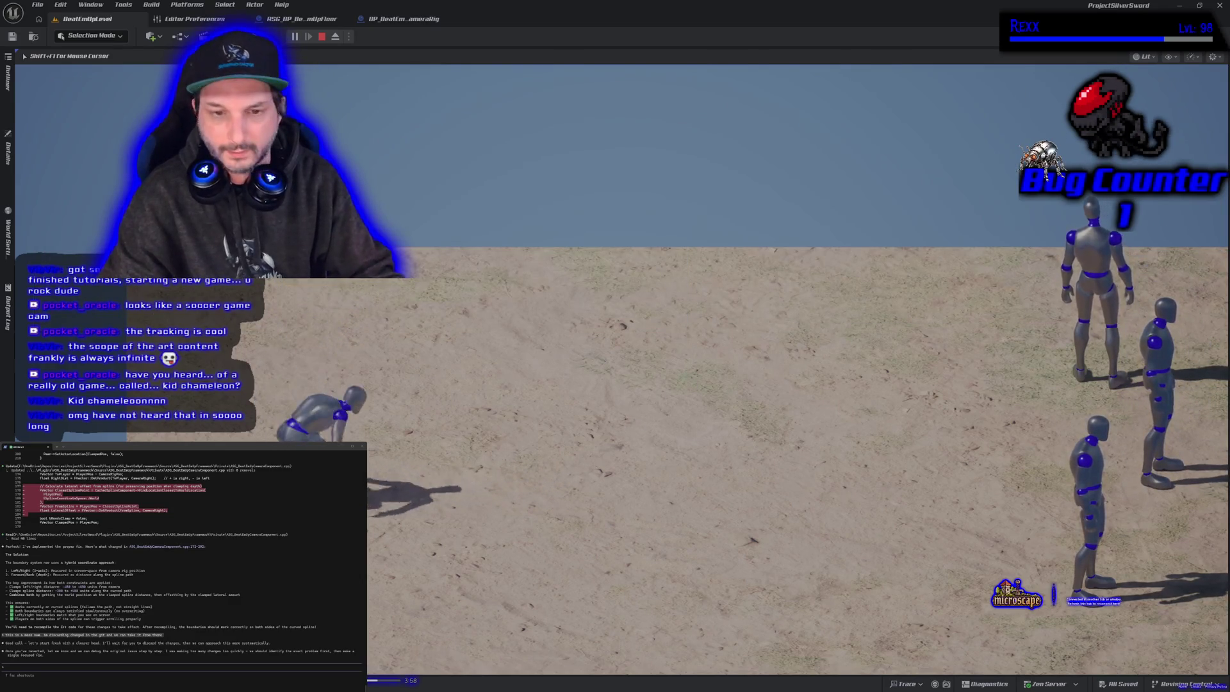
pyautogui.press('d')
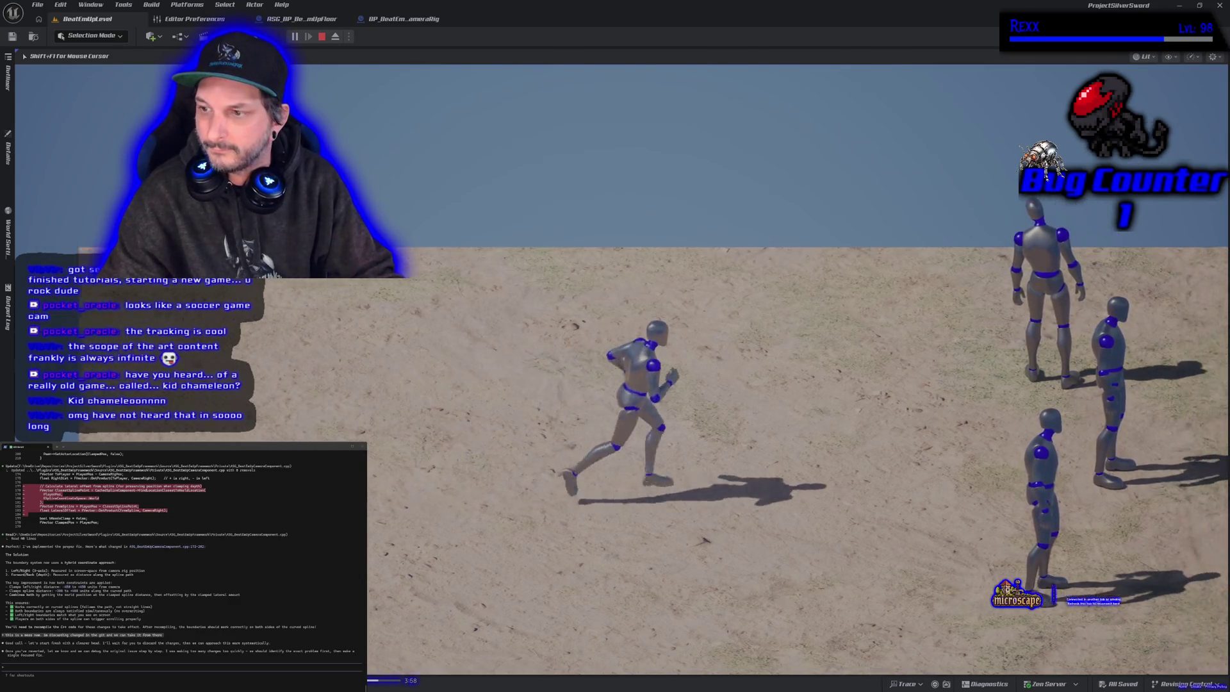
pyautogui.press('d')
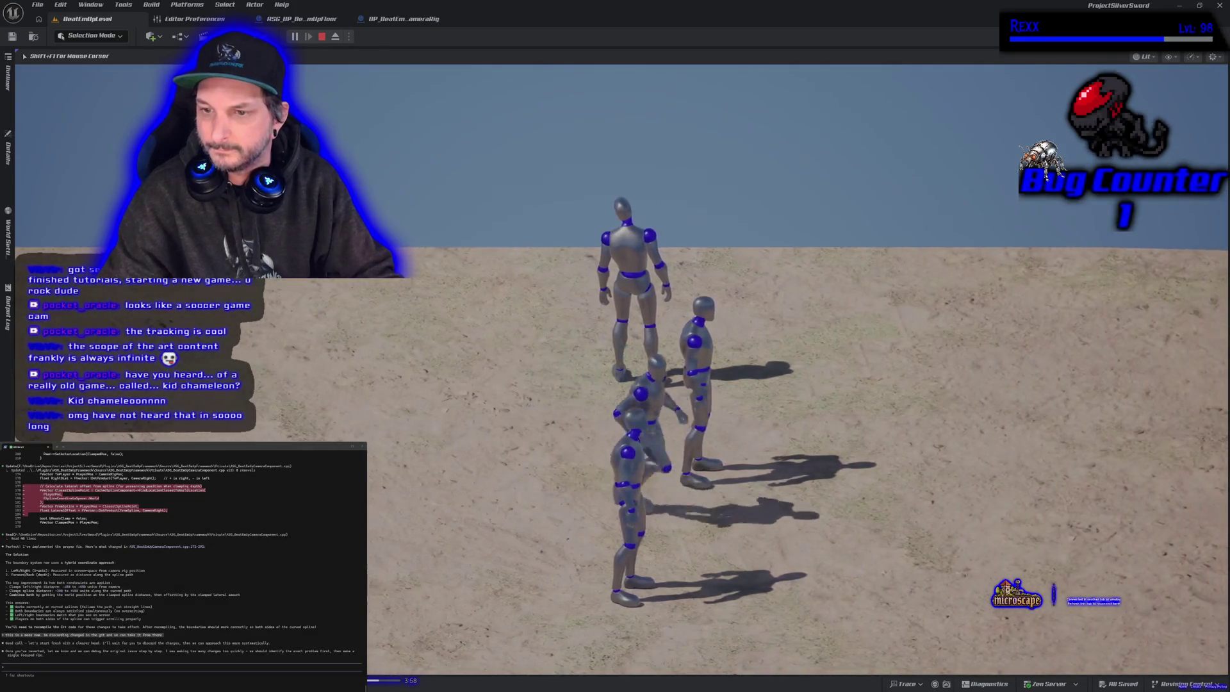
pyautogui.press('a')
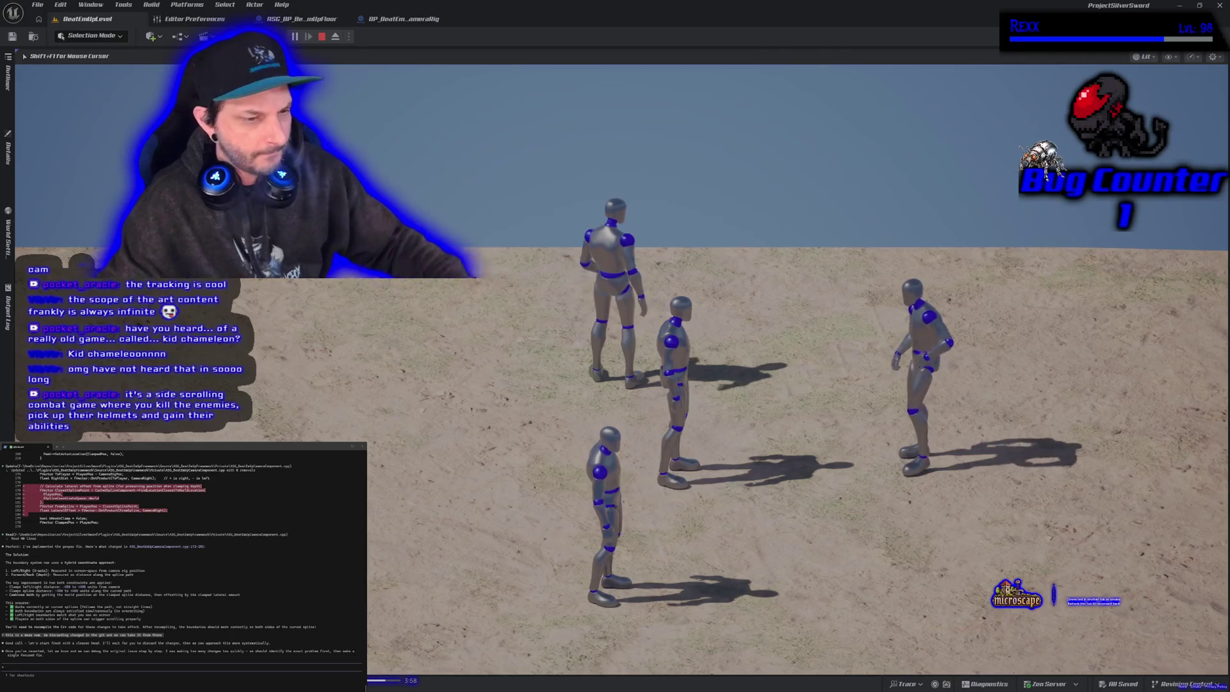
pyautogui.press('Escape')
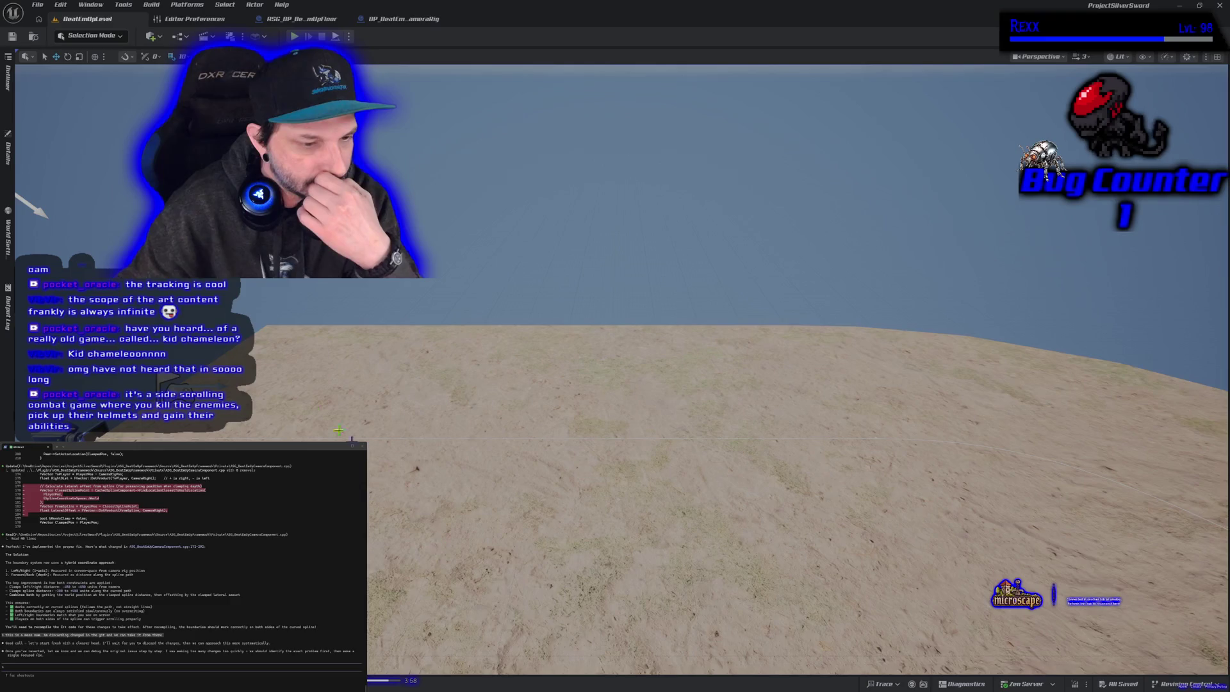
pyautogui.hotkey('alt', 'Tab')
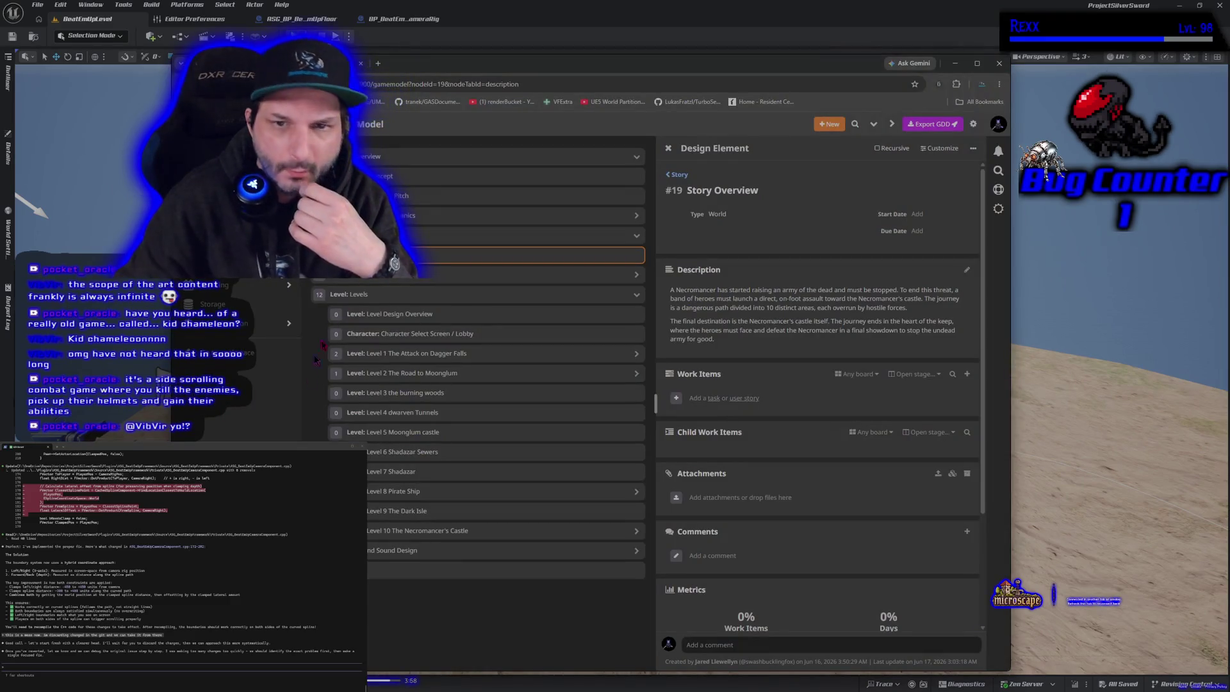
# - In a new tab, search Google for 'kid chameleon' and show the video results
pyautogui.hotkey('ctrl', 't')
pyautogui.click(500, 251)
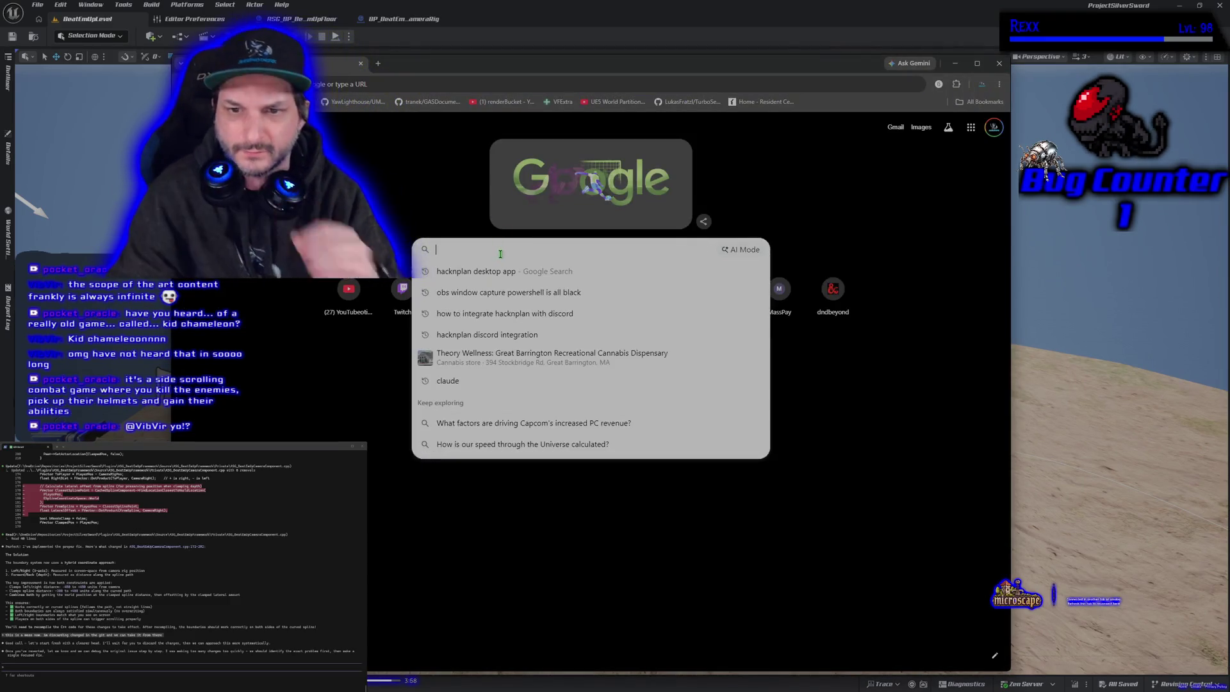
pyautogui.write('kid ')
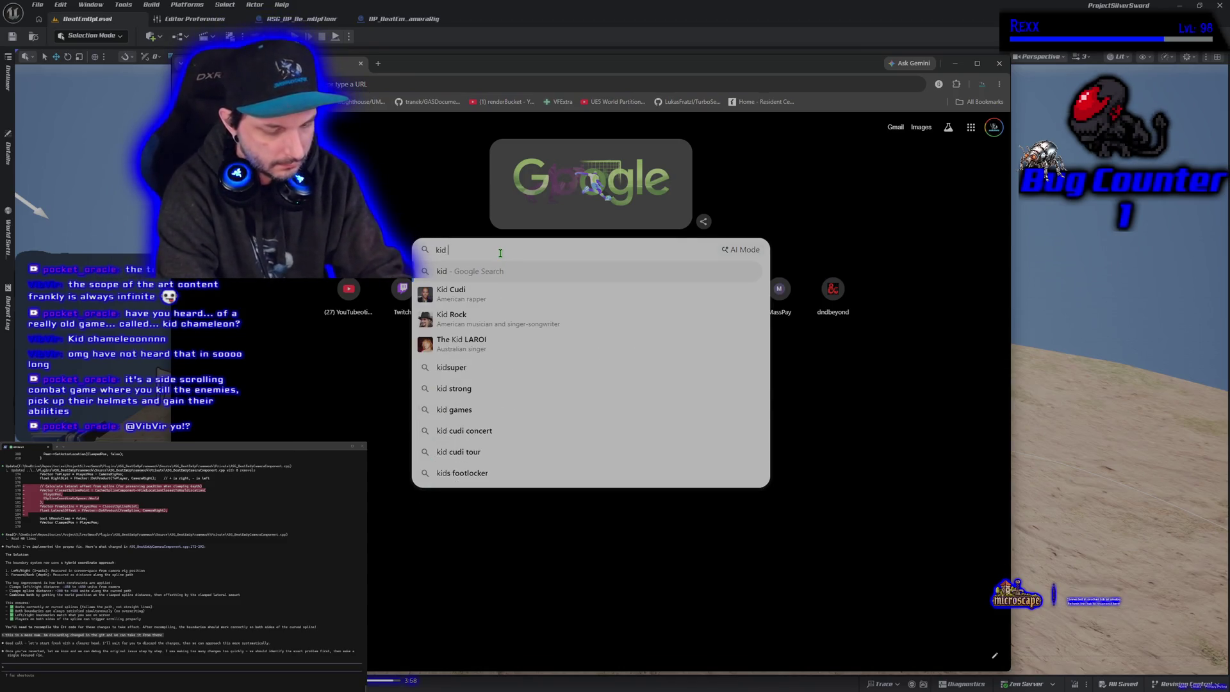
pyautogui.write('chameleon')
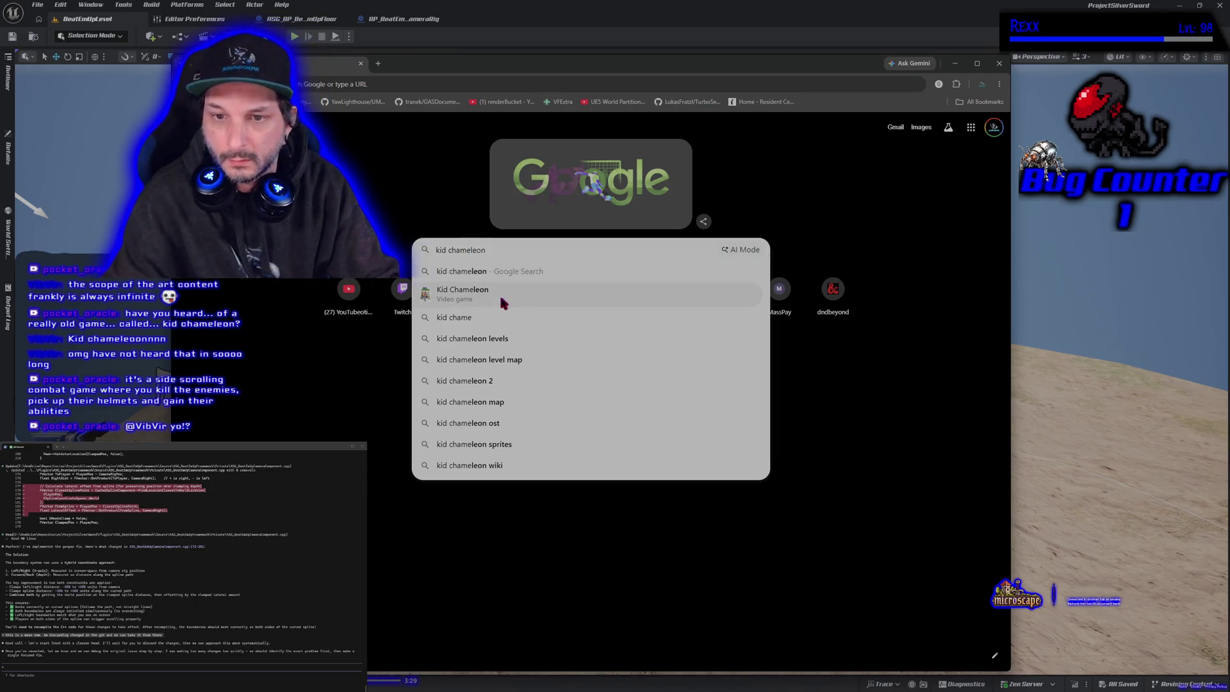
pyautogui.click(502, 302)
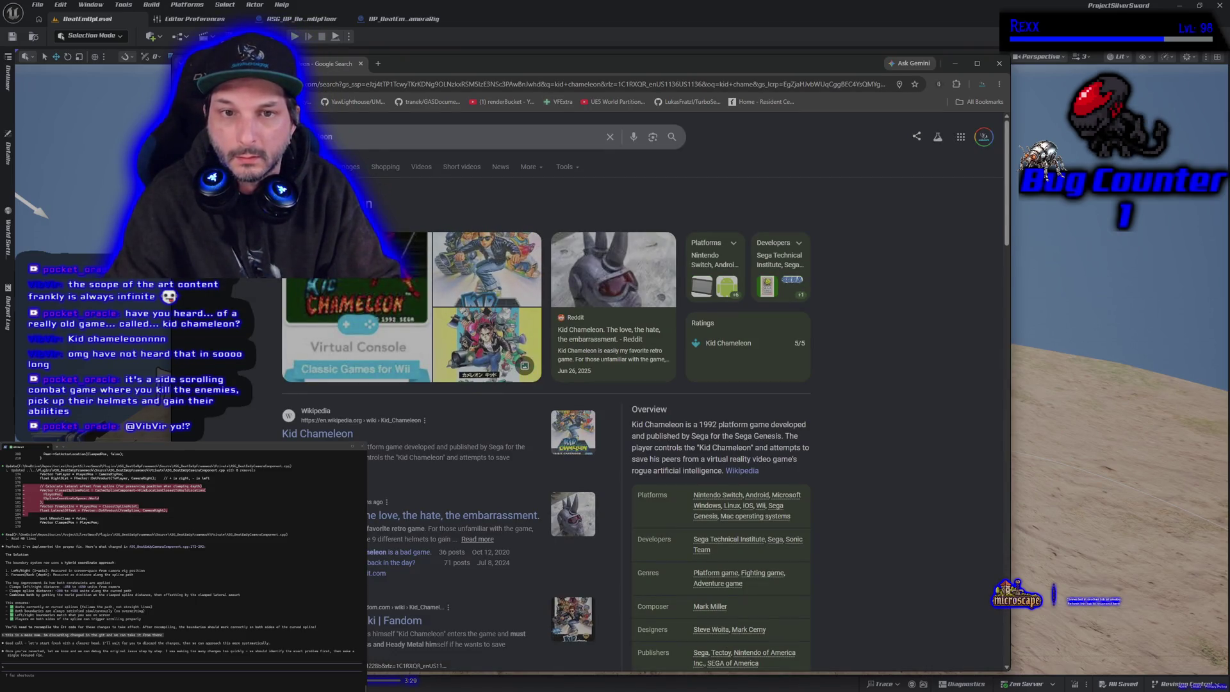
pyautogui.click(422, 167)
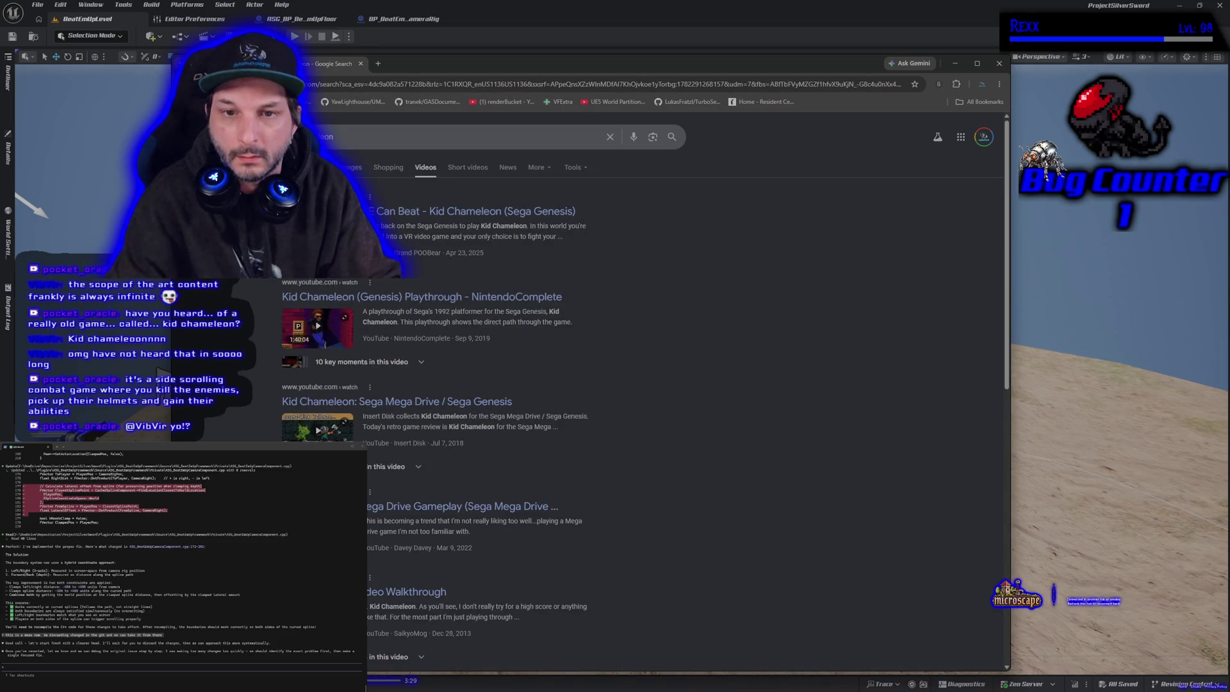
# - Watch the Kid Chameleon (Genesis) NintendoComplete playthrough fullscreen, pause at 14:17, and exit fullscreen
pyautogui.click(322, 334)
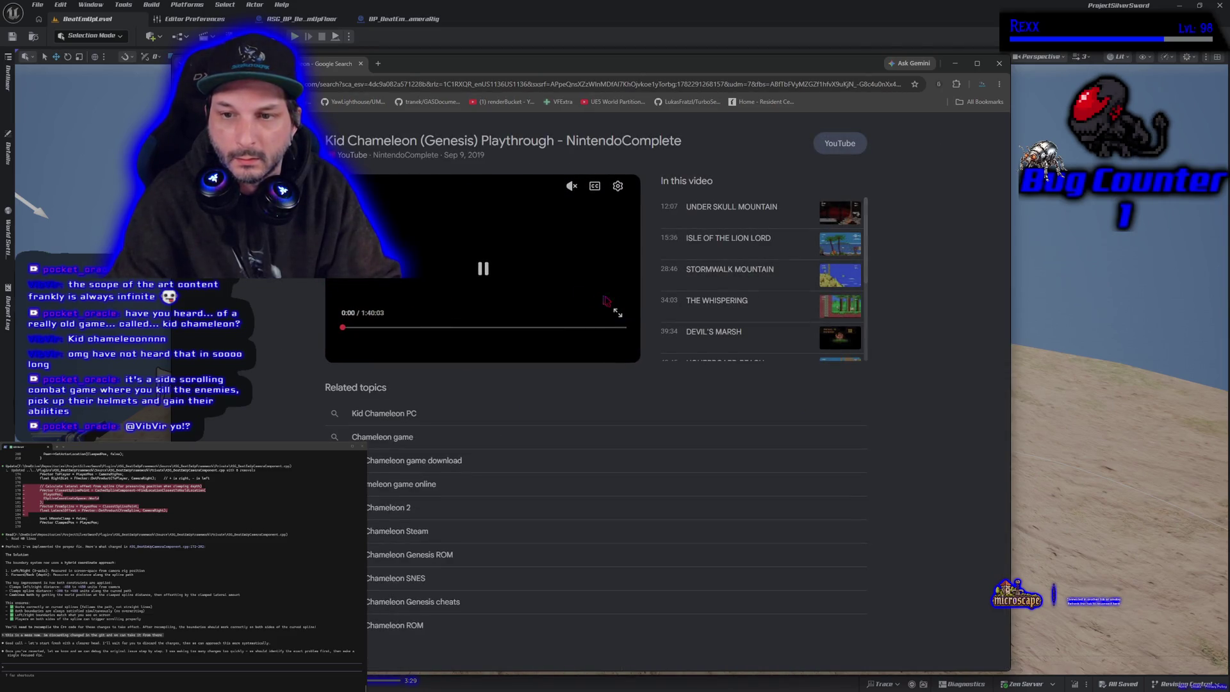
pyautogui.doubleClick(625, 319)
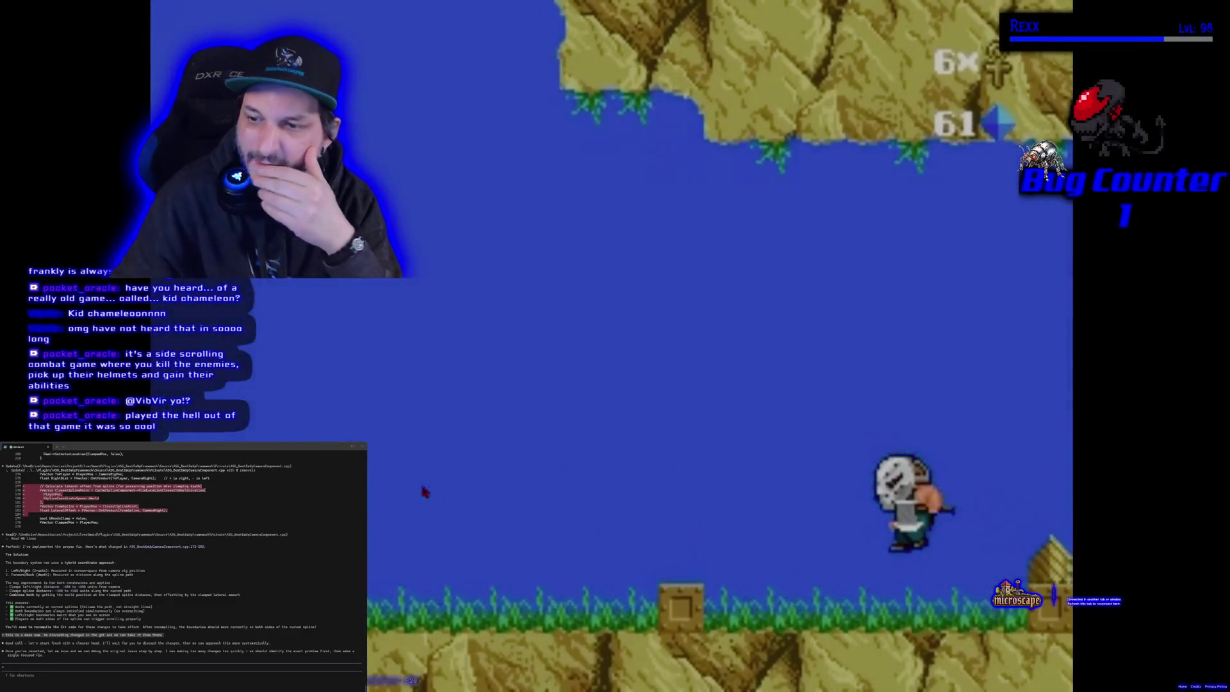
pyautogui.click(426, 480)
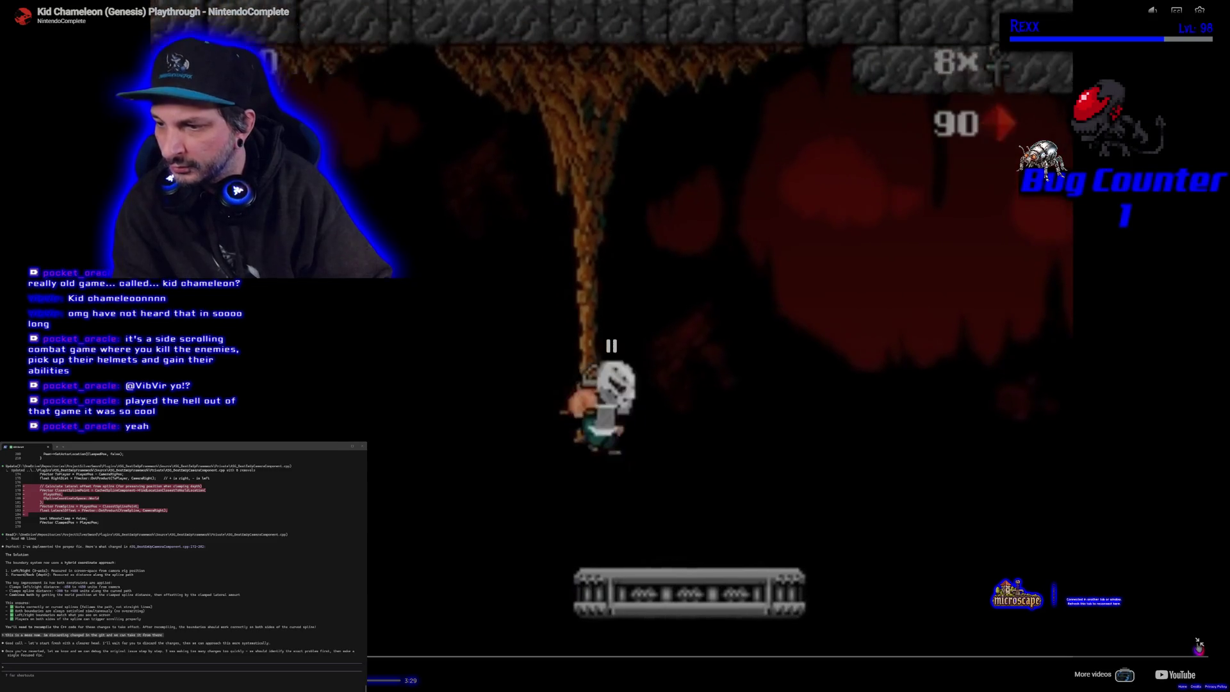
pyautogui.press('Escape')
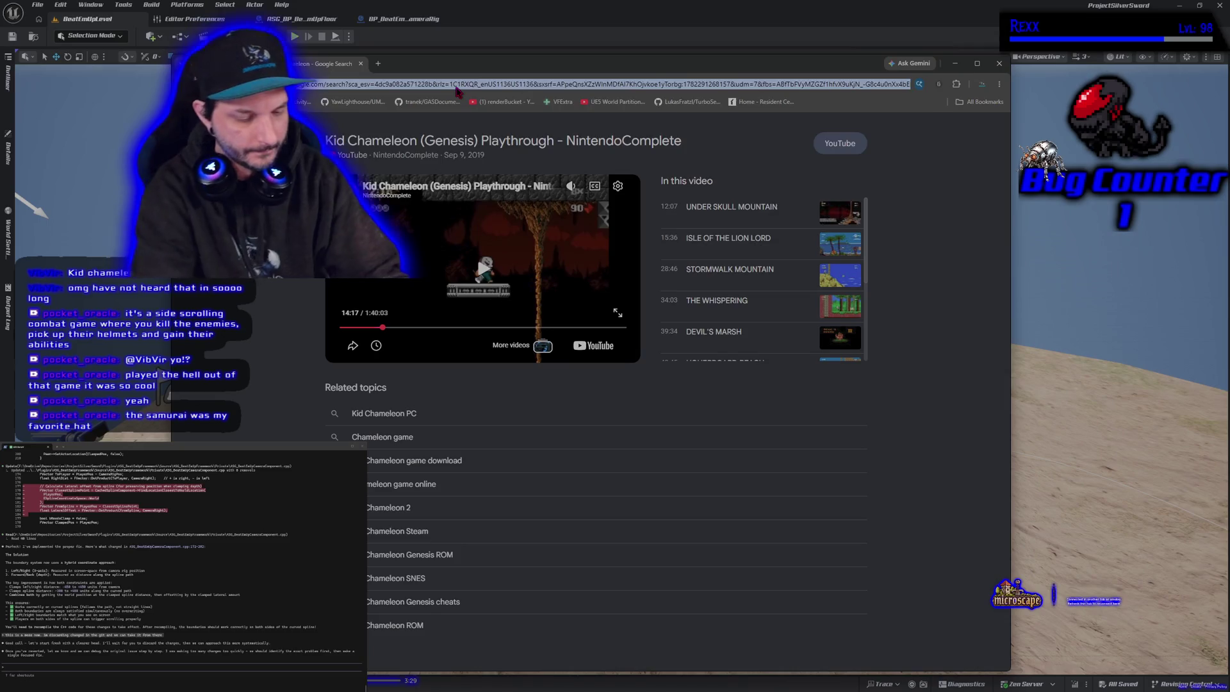
# - Search Google from the address bar for Golden Axe box art and browse the video results
pyautogui.click(456, 90)
pyautogui.write('golden axe')
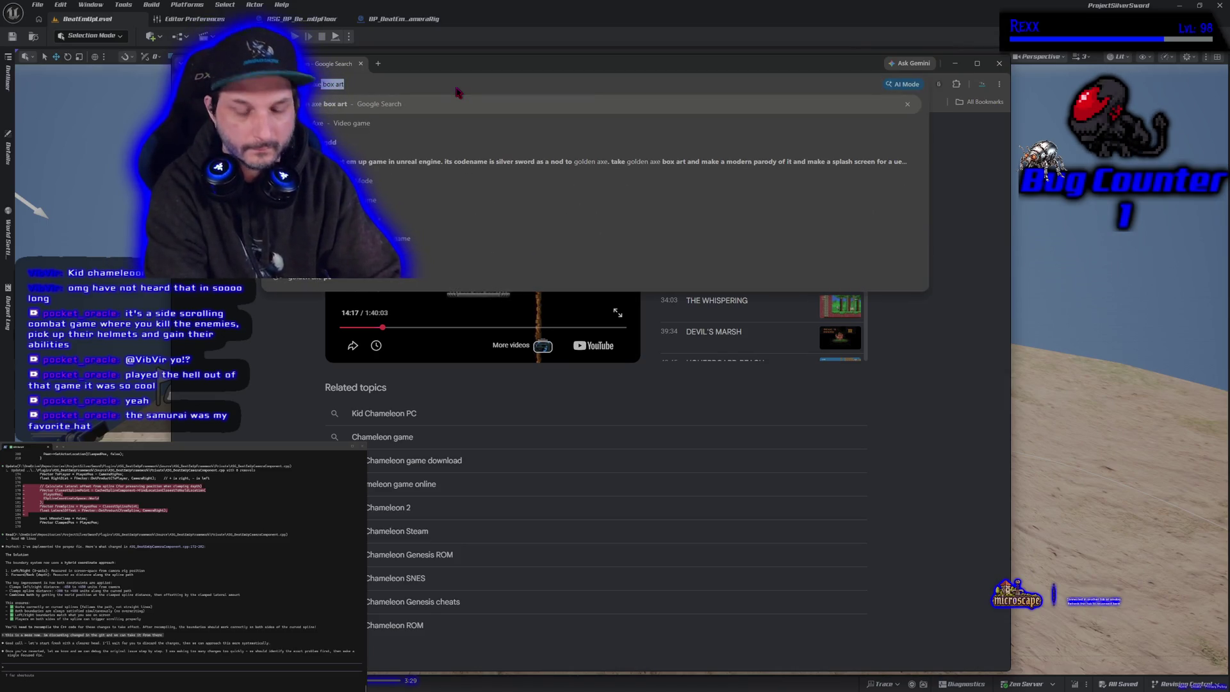
pyautogui.press('Return')
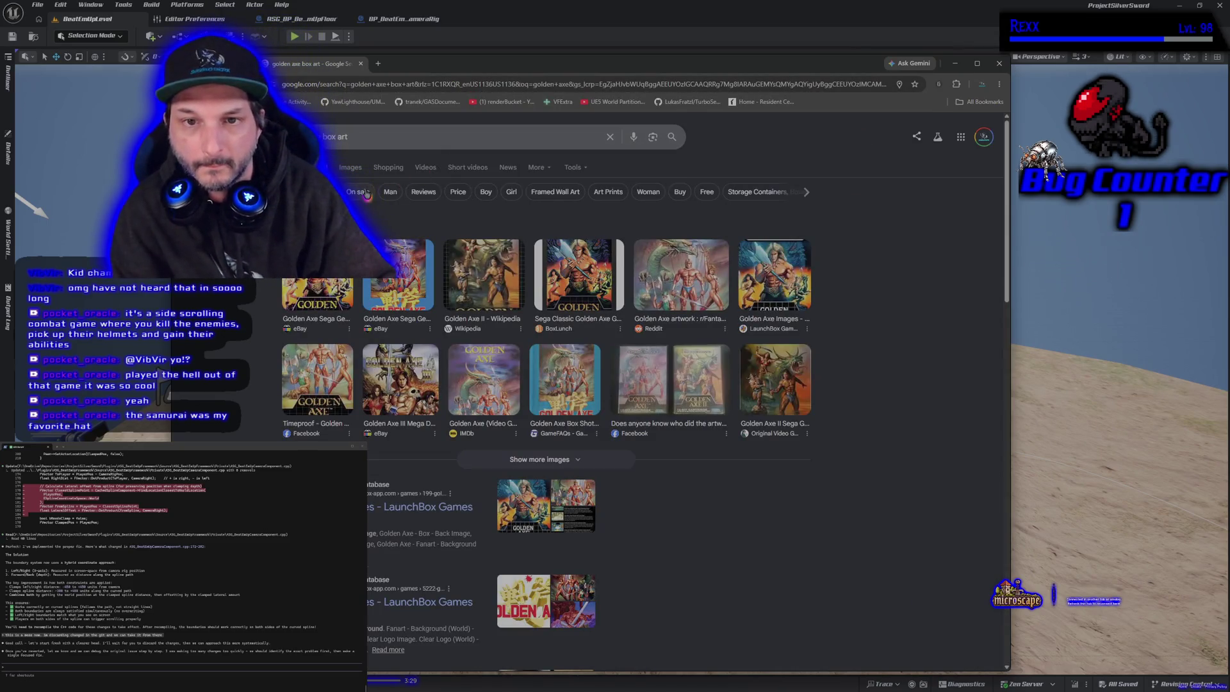
pyautogui.click(427, 168)
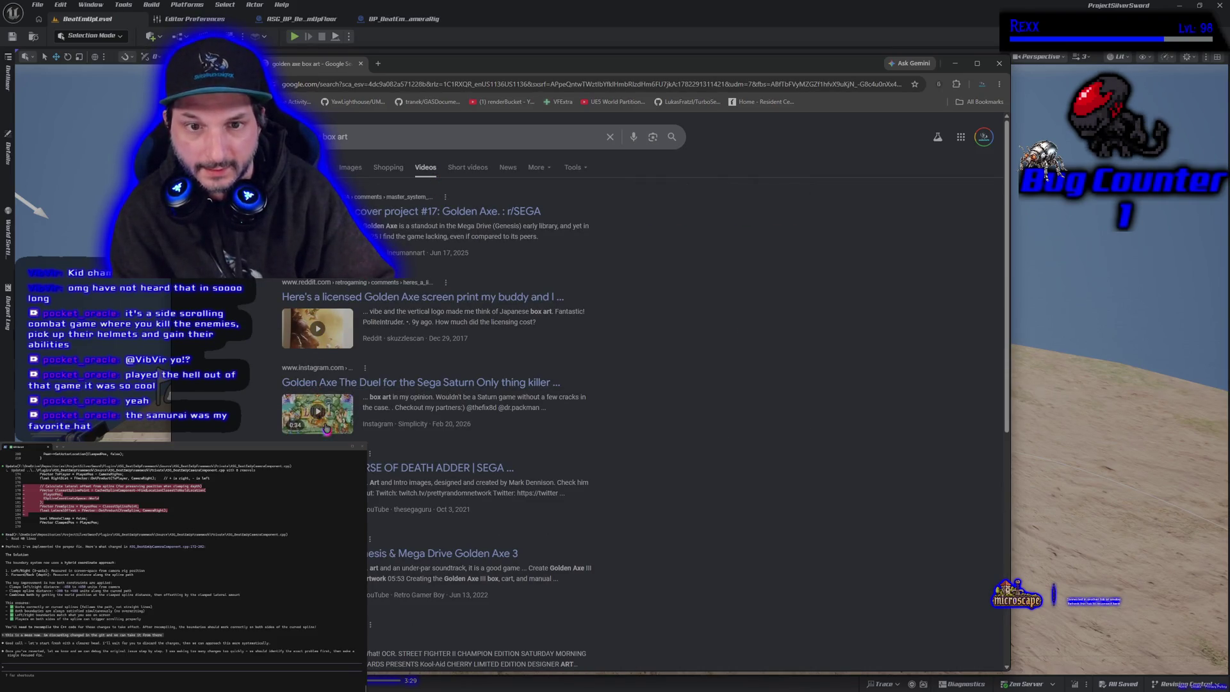
pyautogui.scroll(-3, 640, 385)
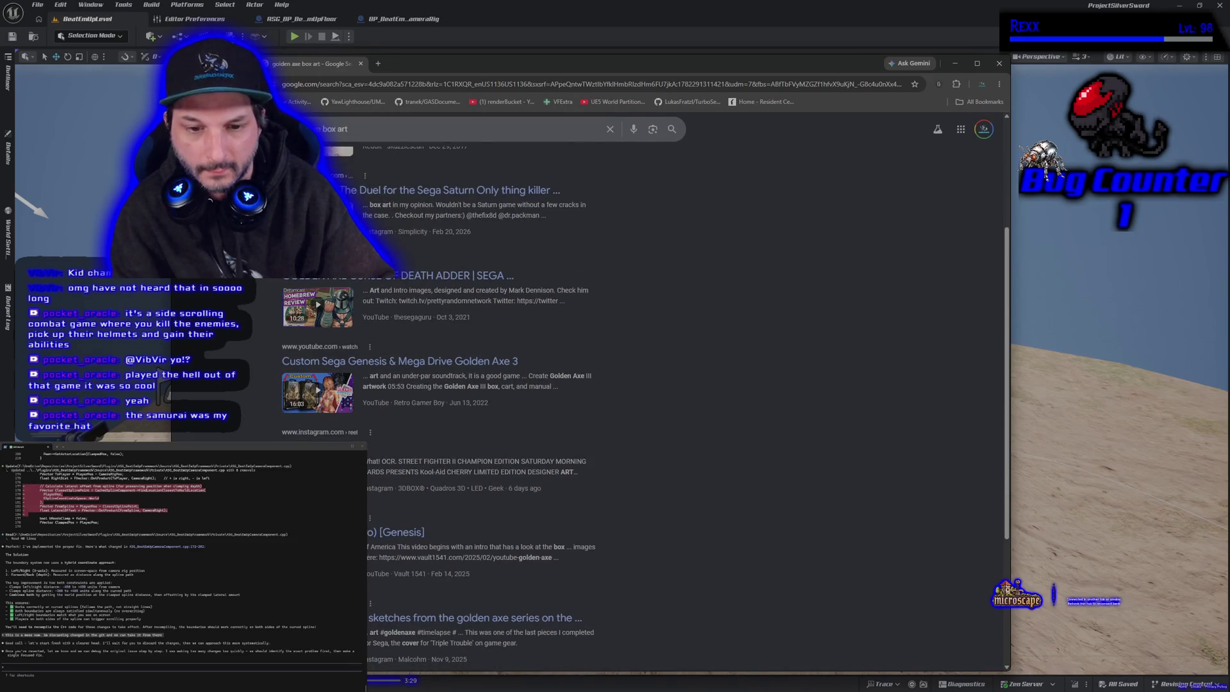
pyautogui.scroll(-3, 381, 463)
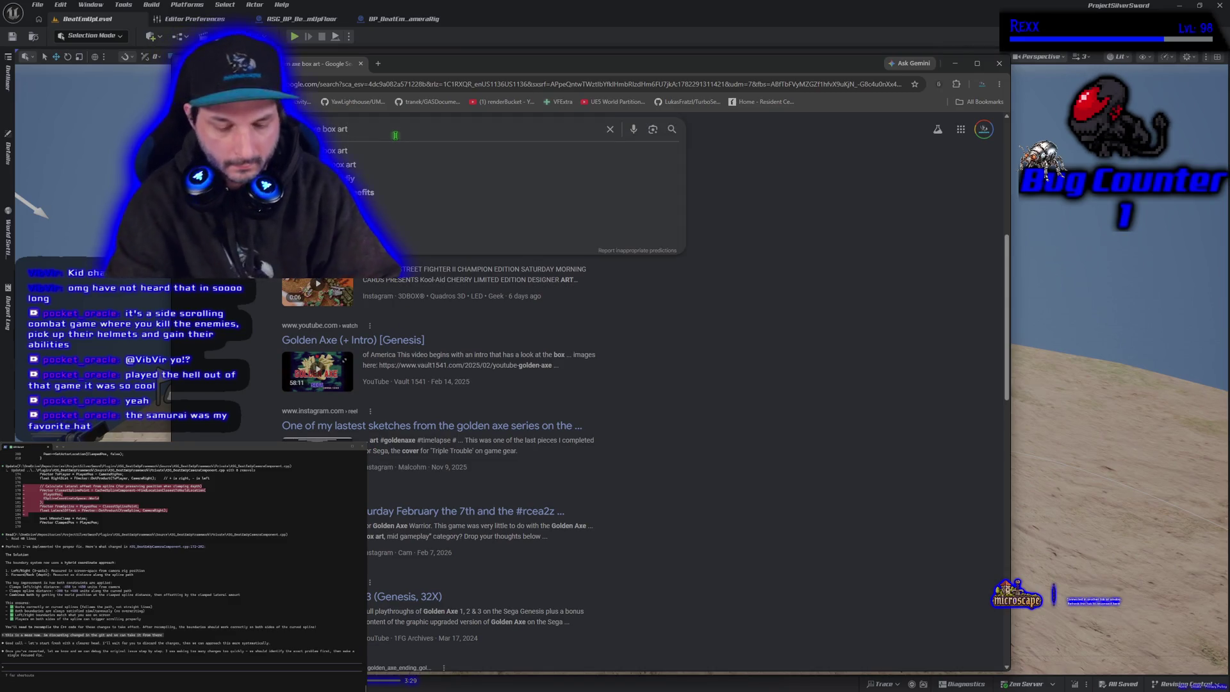
# - Narrow the query to 'golden axe' and open the Golden Axe Full Playthrough - Sega Genesis video
pyautogui.press('BackSpace')
pyautogui.press('BackSpace')
pyautogui.press('BackSpace')
pyautogui.press('BackSpace')
pyautogui.press('Return')
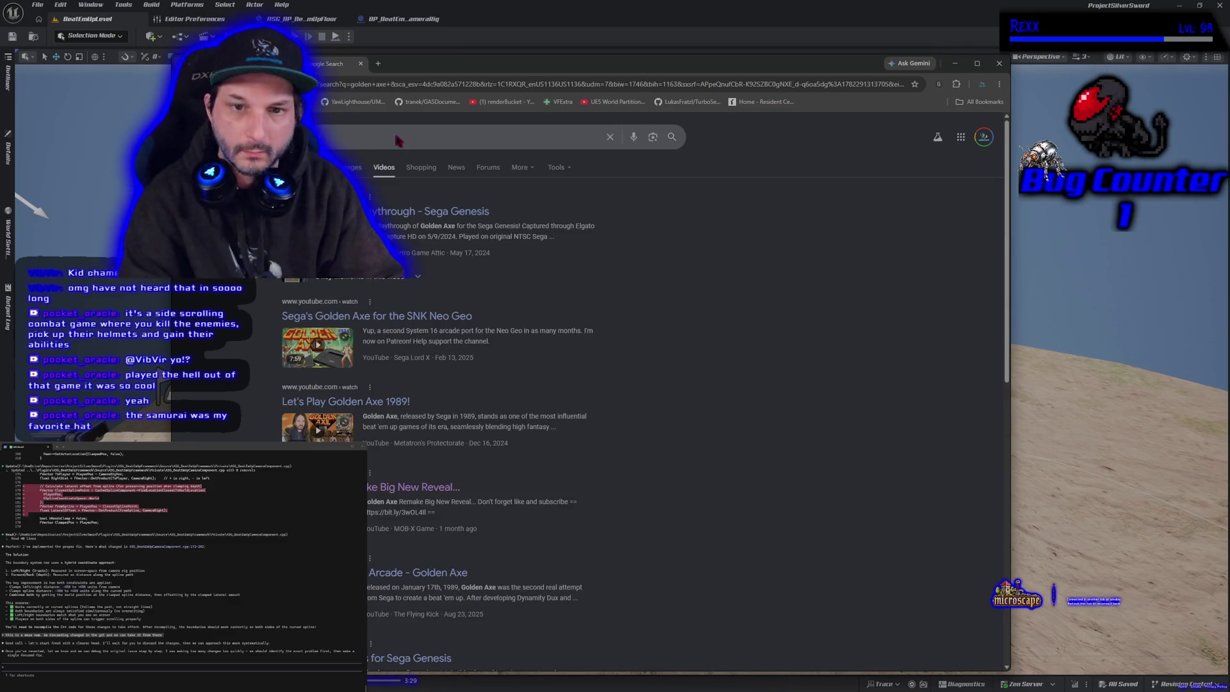
pyautogui.click(498, 287)
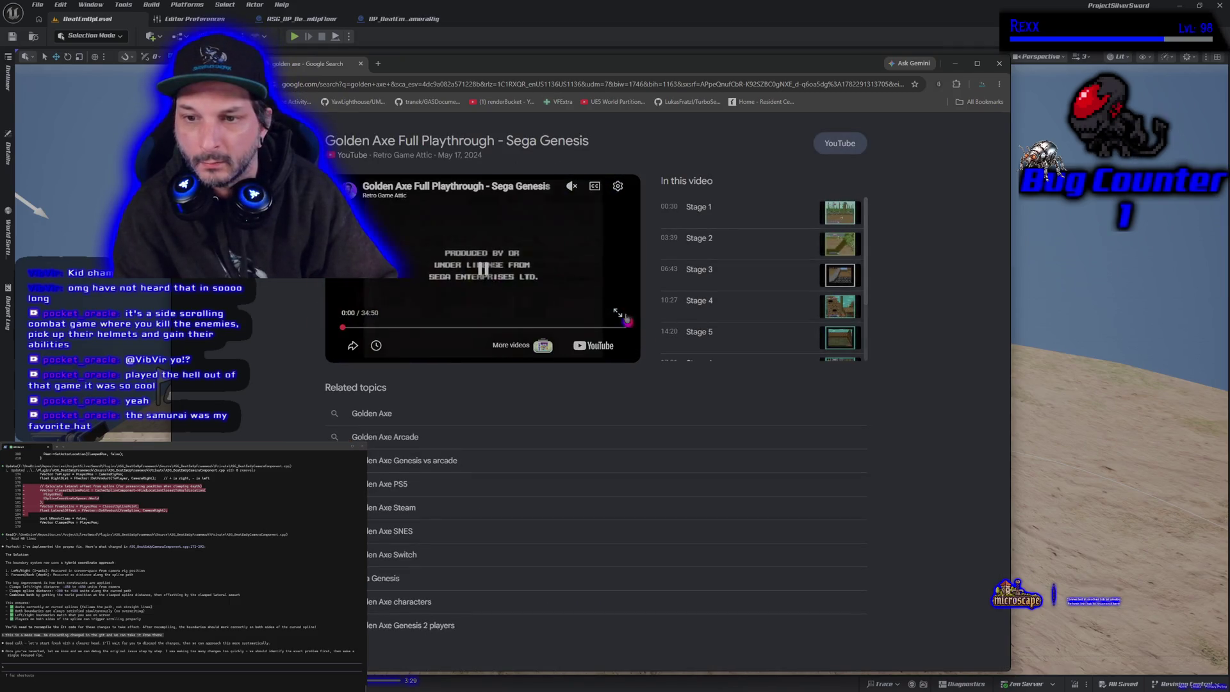
# - Watch the Golden Axe playthrough fullscreen to 2:55, pause it, exit fullscreen and close Chrome
pyautogui.click(619, 313)
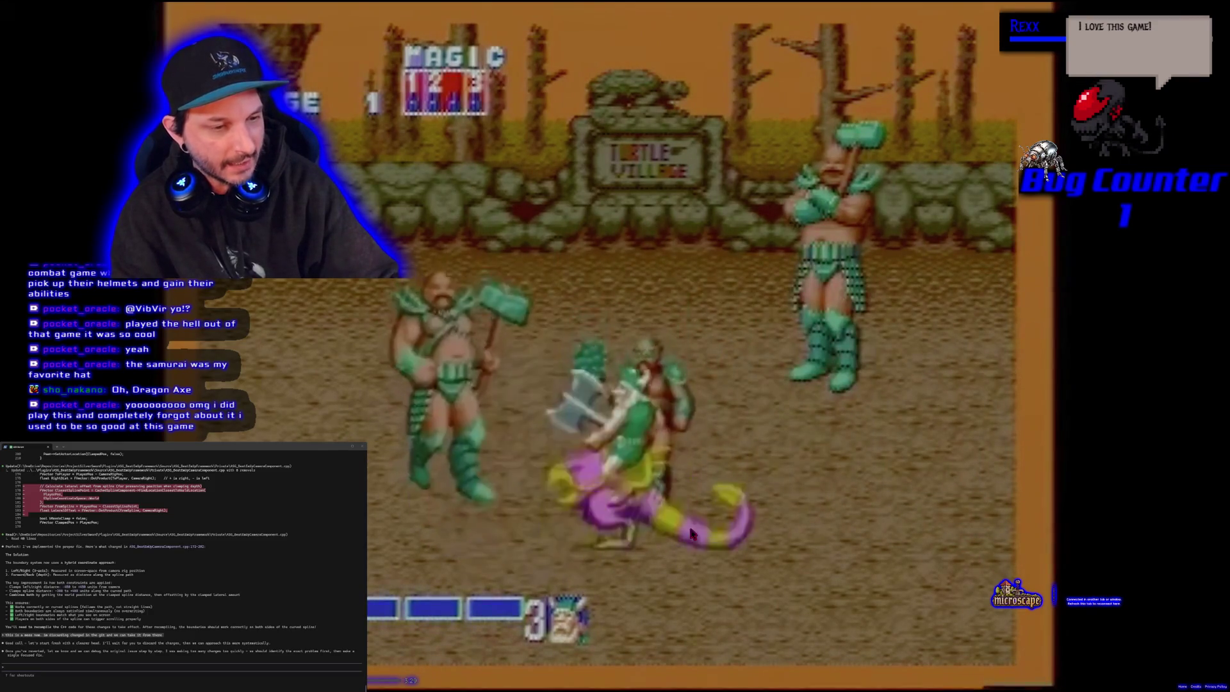
pyautogui.moveTo(689, 524)
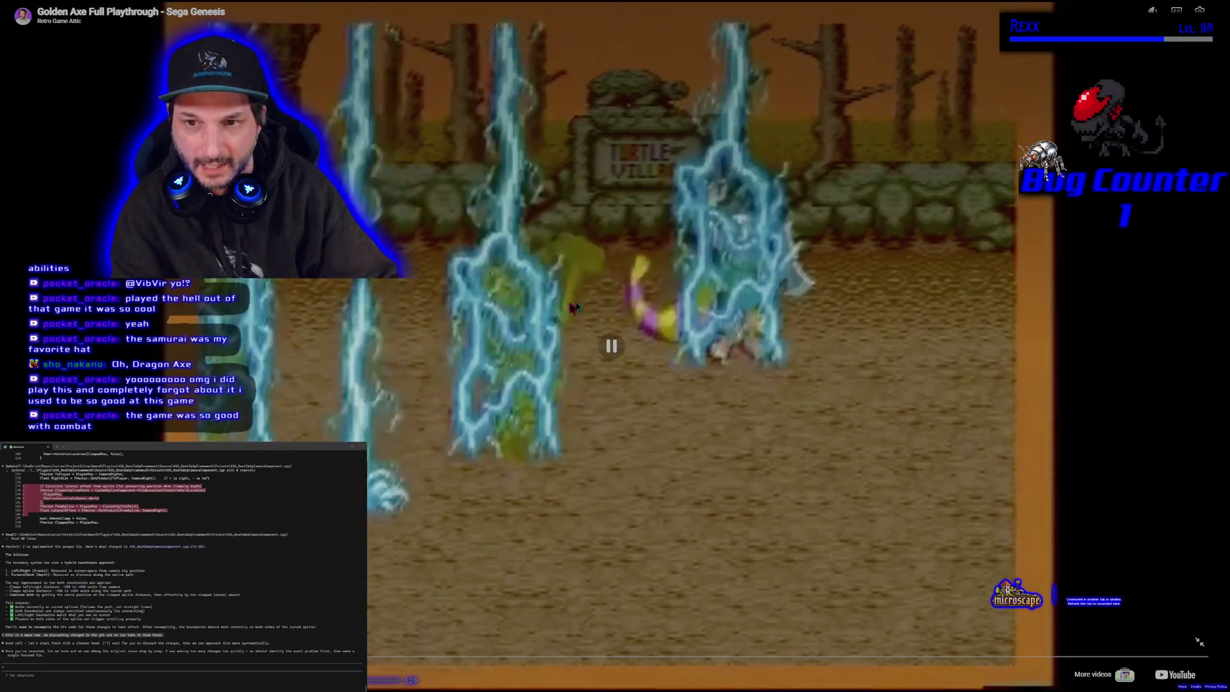
pyautogui.click(612, 346)
pyautogui.click(1198, 640)
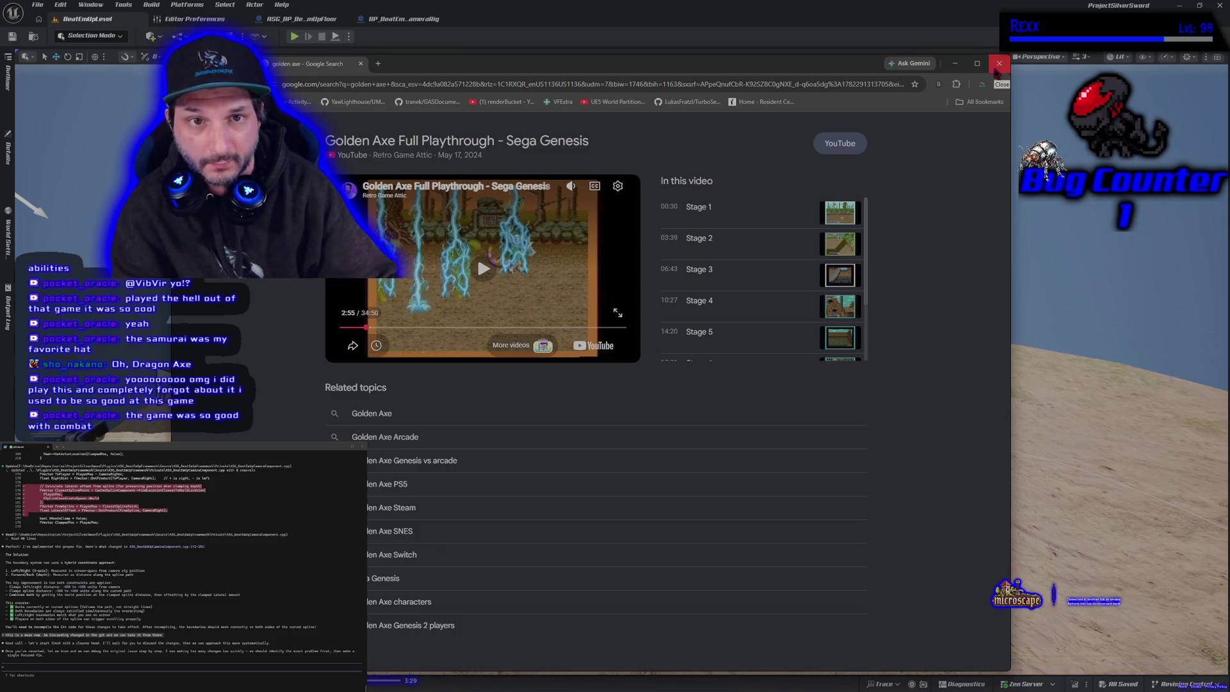
pyautogui.click(997, 70)
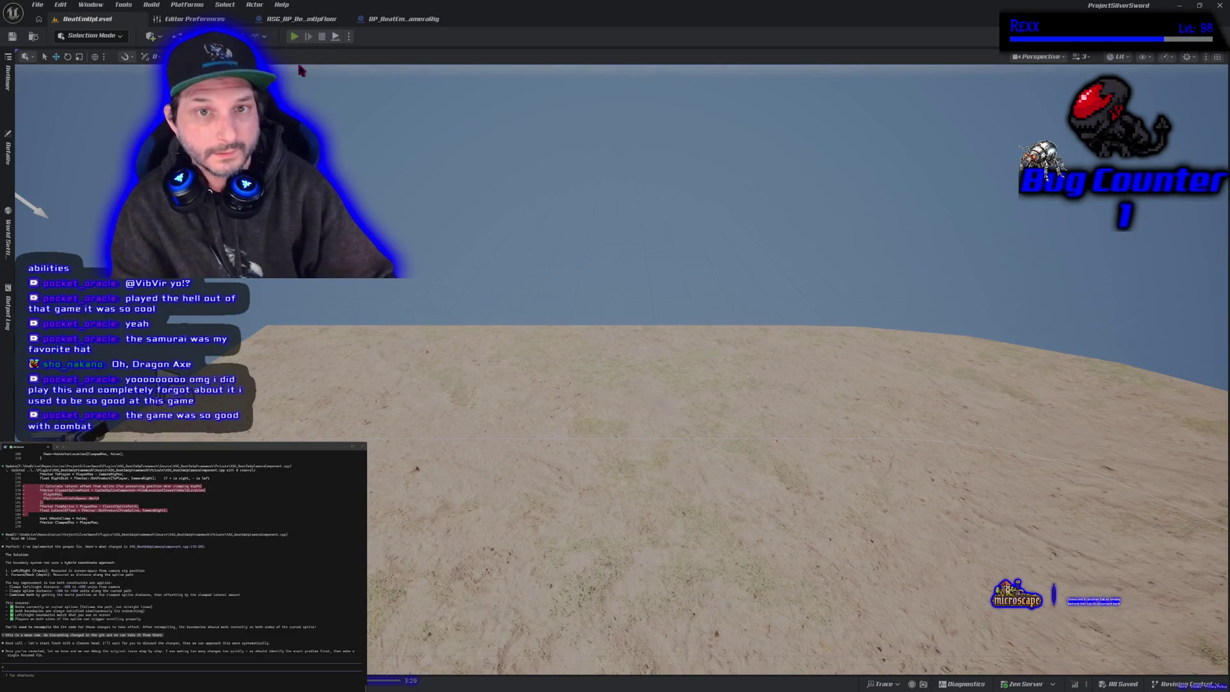
# - Run a three-client play-test moving the character right, stop it, and edit the player count in the play options
pyautogui.click(294, 36)
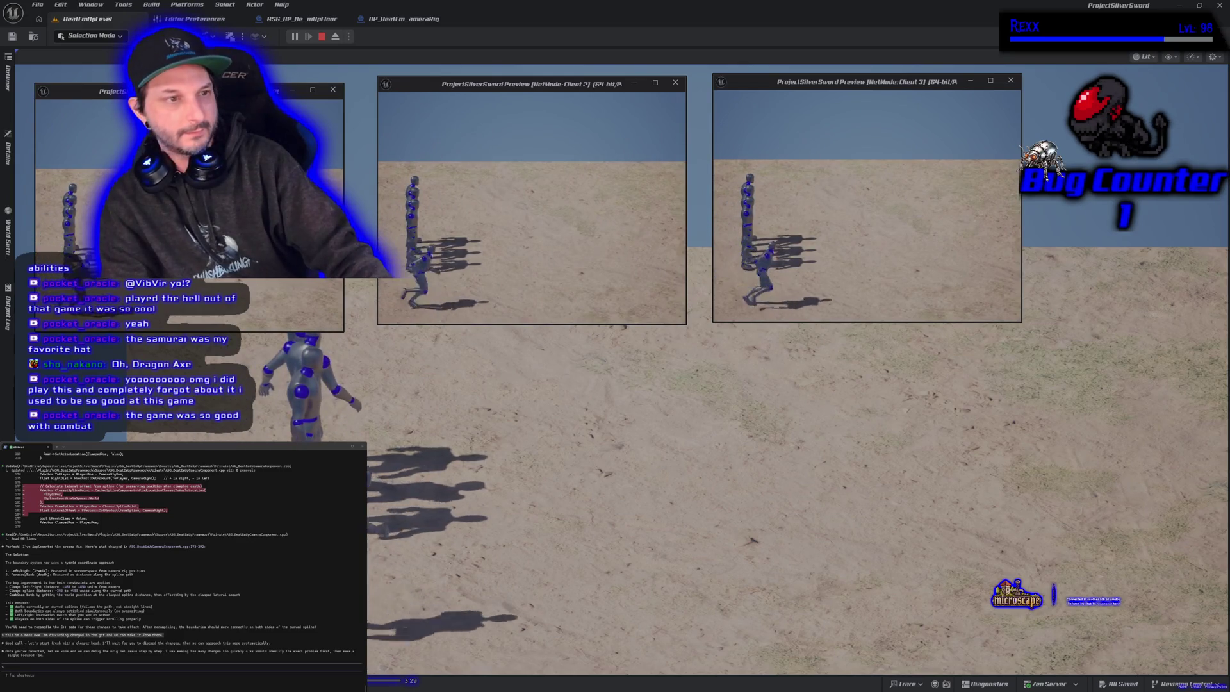
pyautogui.press('d')
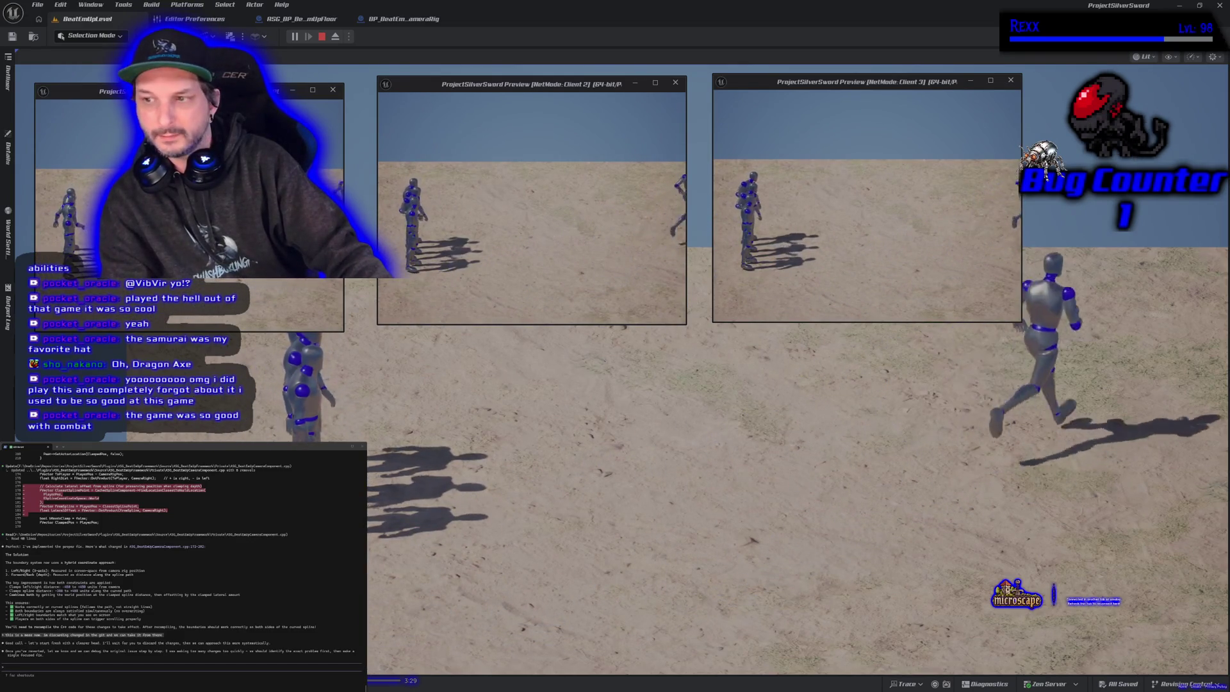
pyautogui.press('Escape')
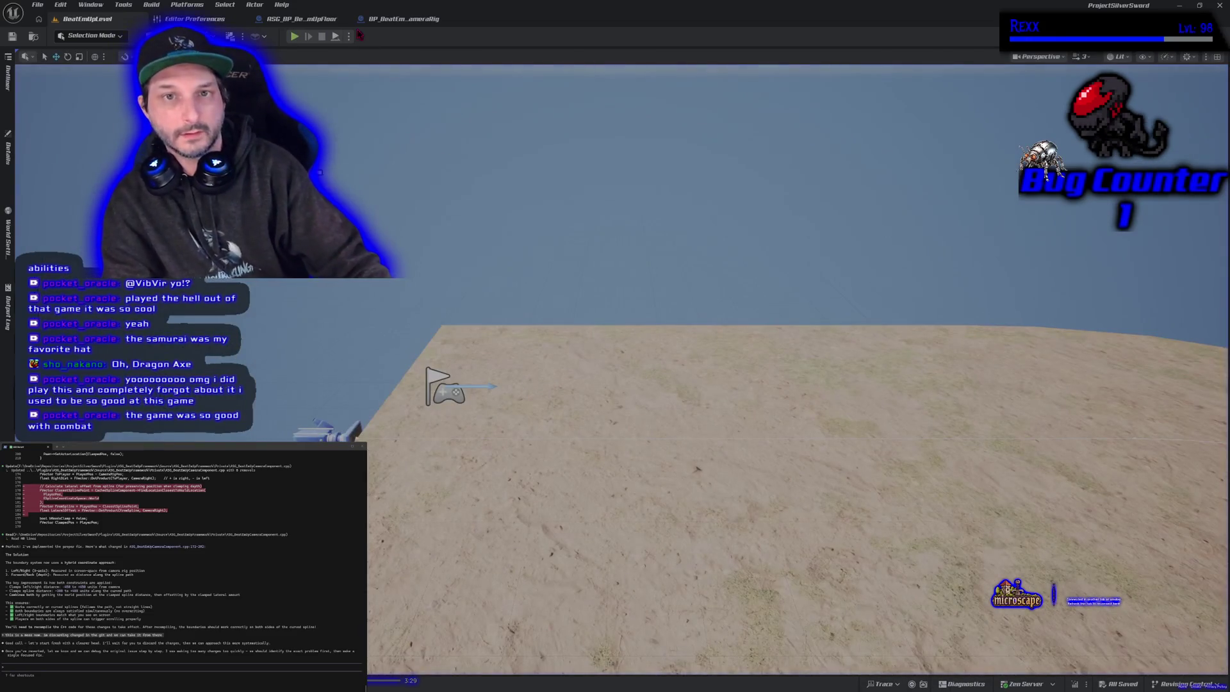
pyautogui.click(349, 36)
pyautogui.click(439, 214)
# - Set Number of Players to 1, play-test and stop, then close the Lithia map discarding changes
pyautogui.write('1')
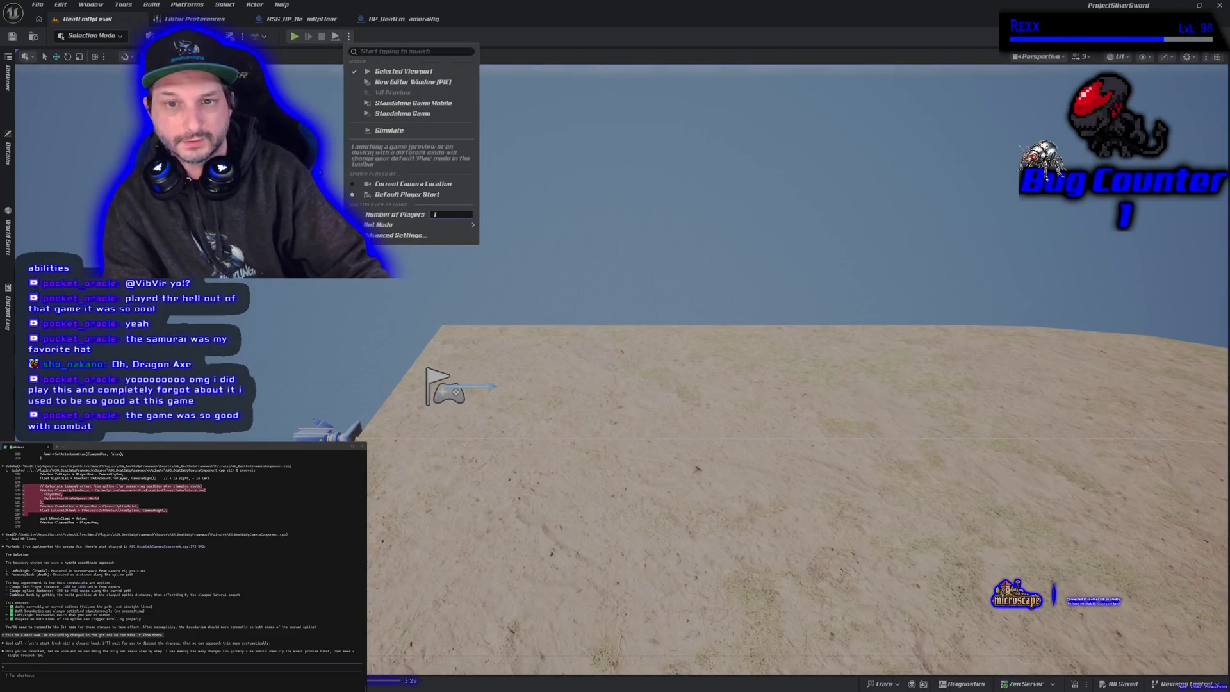
pyautogui.click(294, 37)
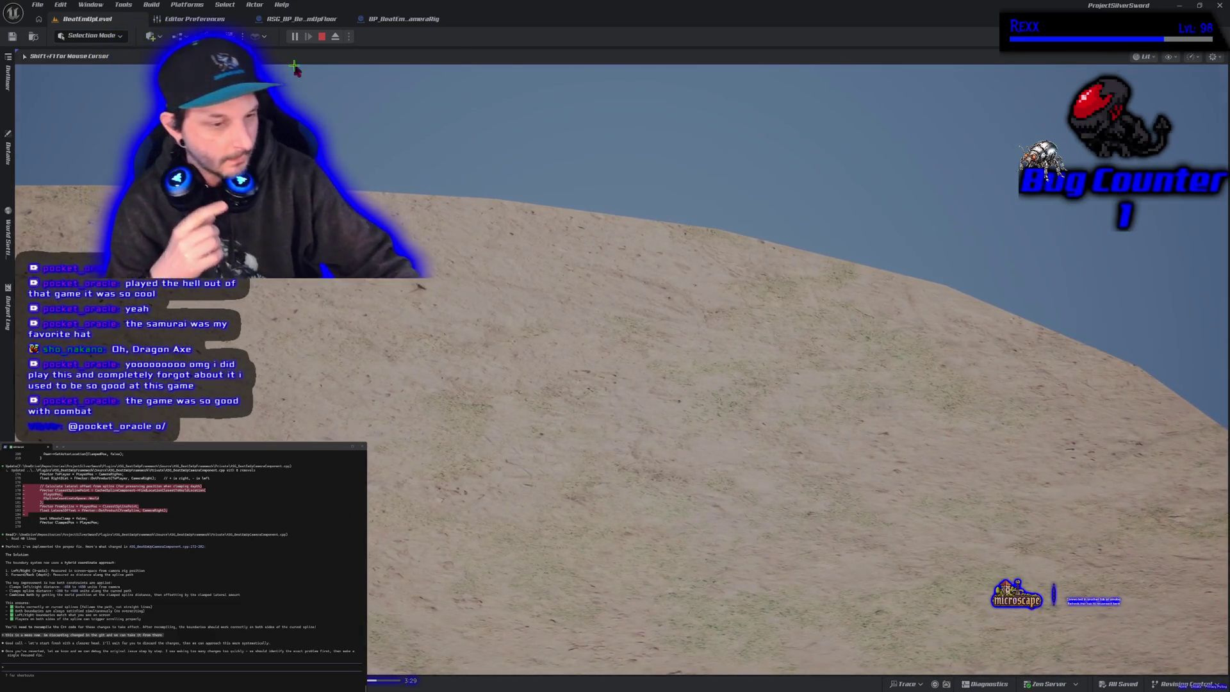
pyautogui.press('Escape')
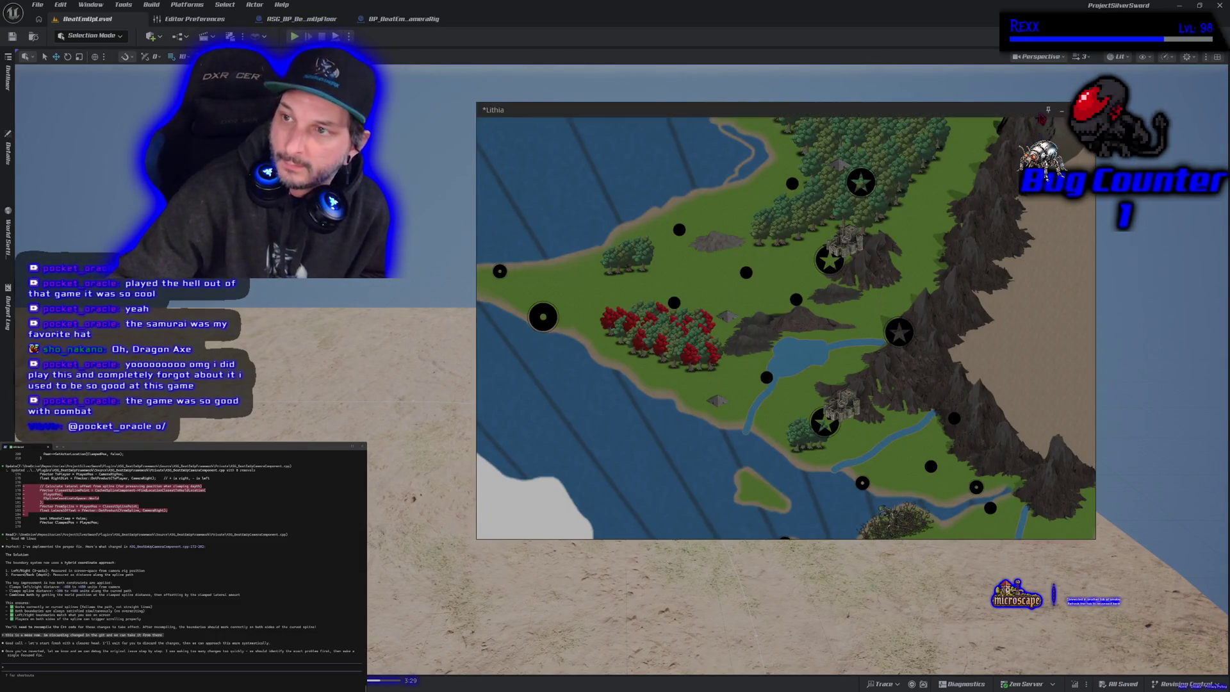
pyautogui.hotkey('alt', 'F4')
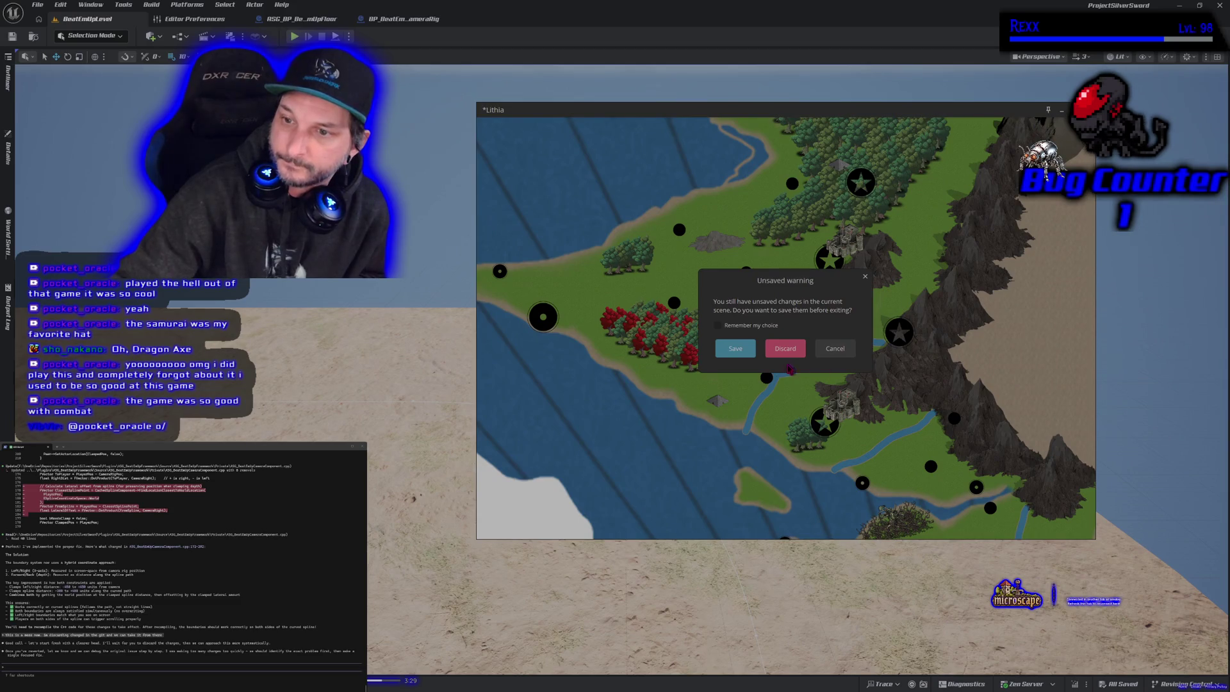
pyautogui.click(783, 349)
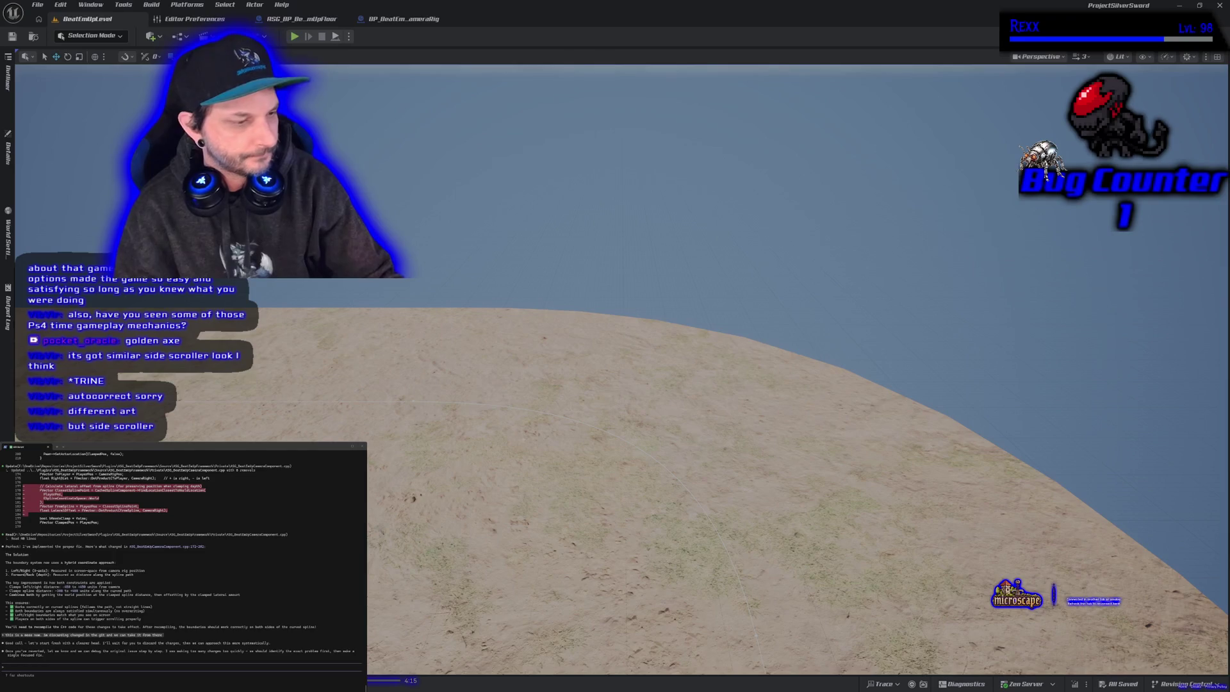
pyautogui.moveTo(334, 422)
pyautogui.mouseDown()
pyautogui.moveTo(327, 321)
pyautogui.moveTo(308, 346)
pyautogui.moveTo(332, 418)
pyautogui.mouseUp()
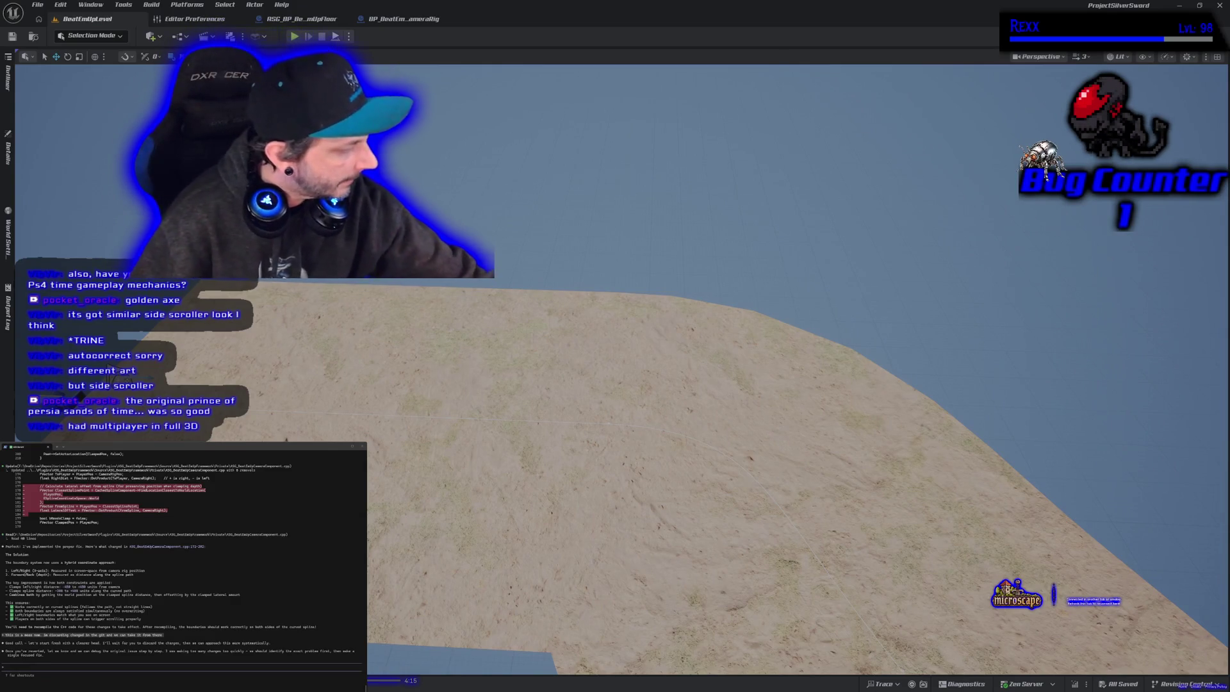
pyautogui.hotkey('alt', 'Tab')
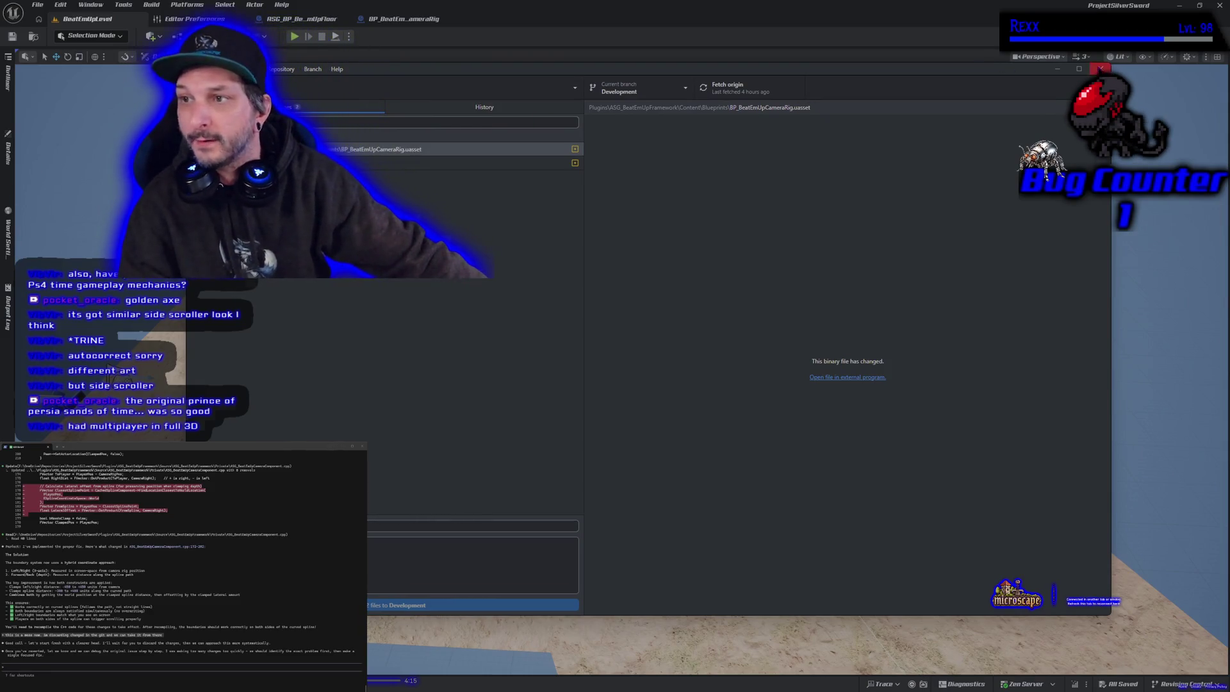
# - Reset the Beat Em Up Camera Component's Front Push Distance to 300.0 and compile BP_BeatEmUpCameraRig
pyautogui.click(1101, 68)
pyautogui.click(403, 18)
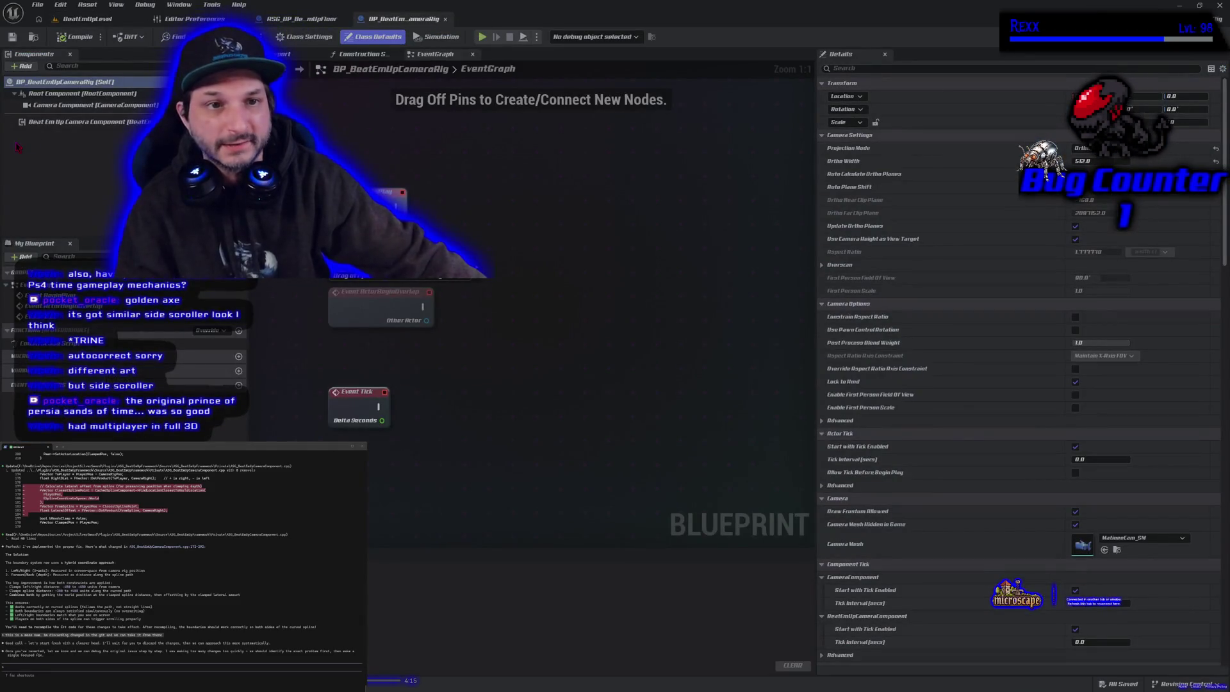
pyautogui.click(109, 142)
pyautogui.click(96, 122)
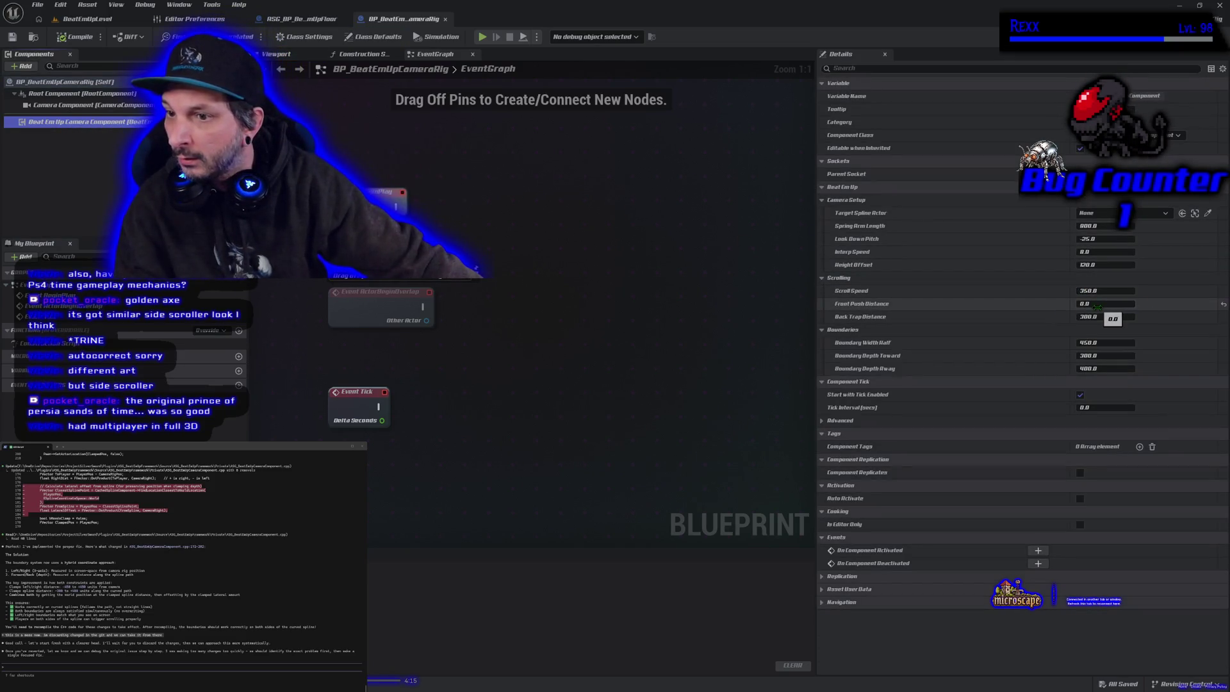
pyautogui.click(1217, 305)
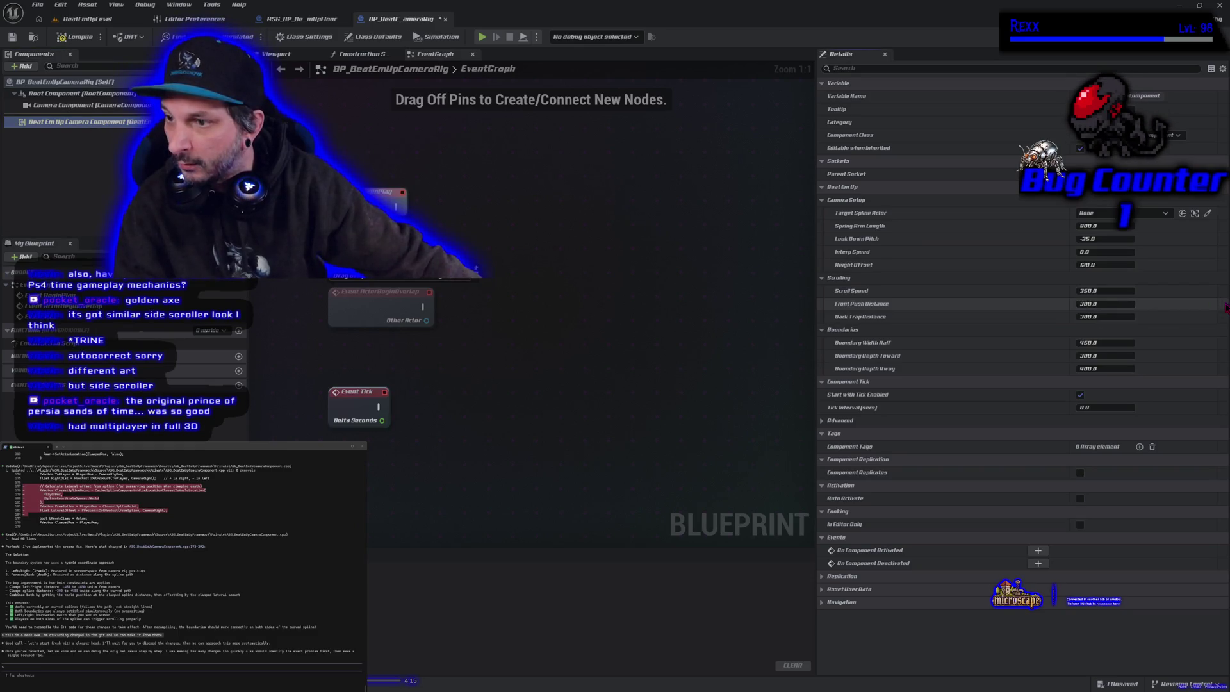
pyautogui.click(60, 38)
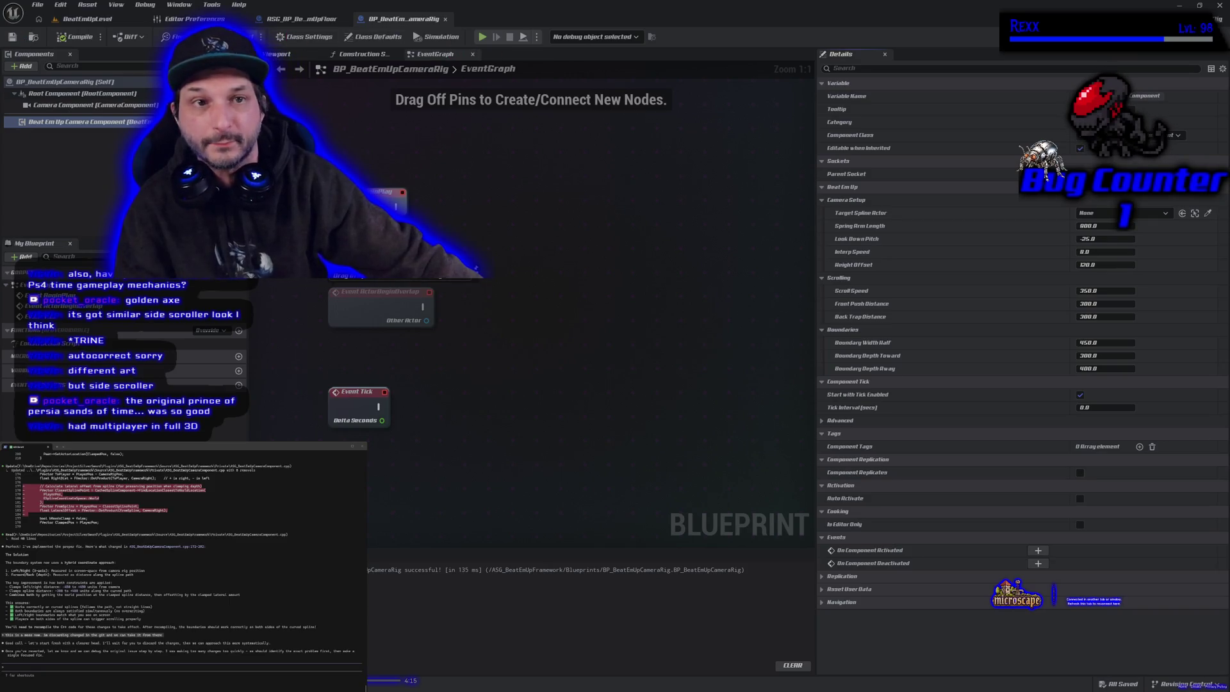
pyautogui.click(86, 18)
# - Play-test the level, running the character right, left, right and toward the camera, then stop
pyautogui.click(294, 37)
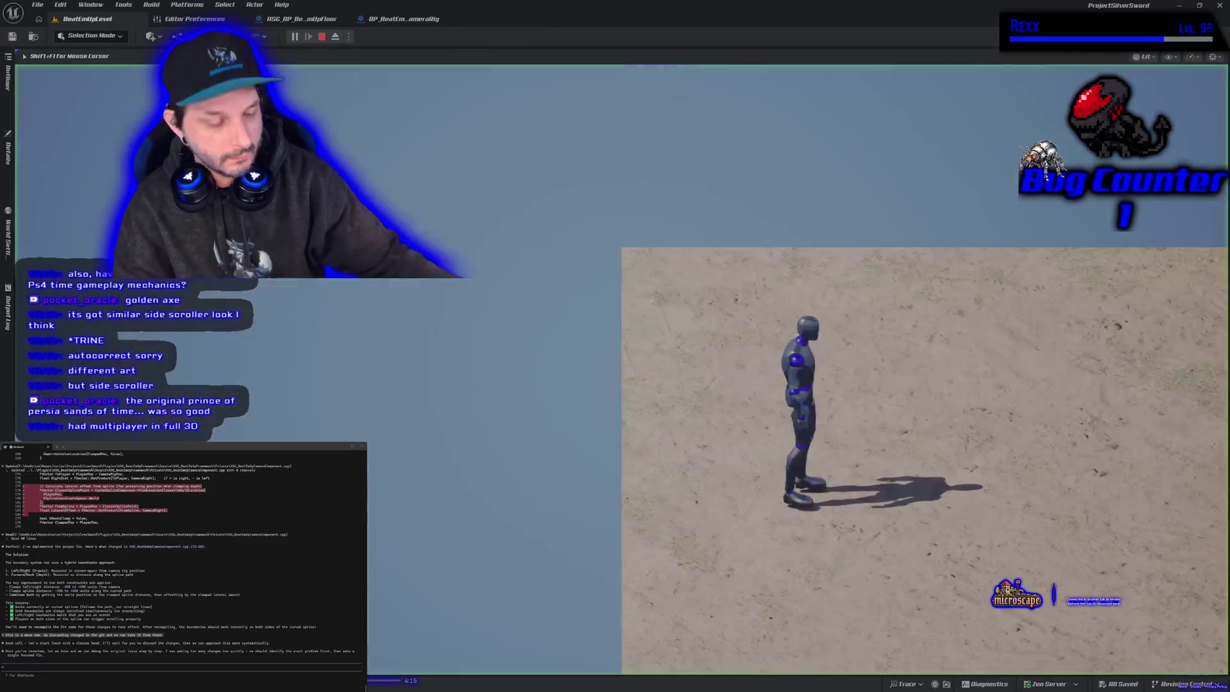
pyautogui.press('d')
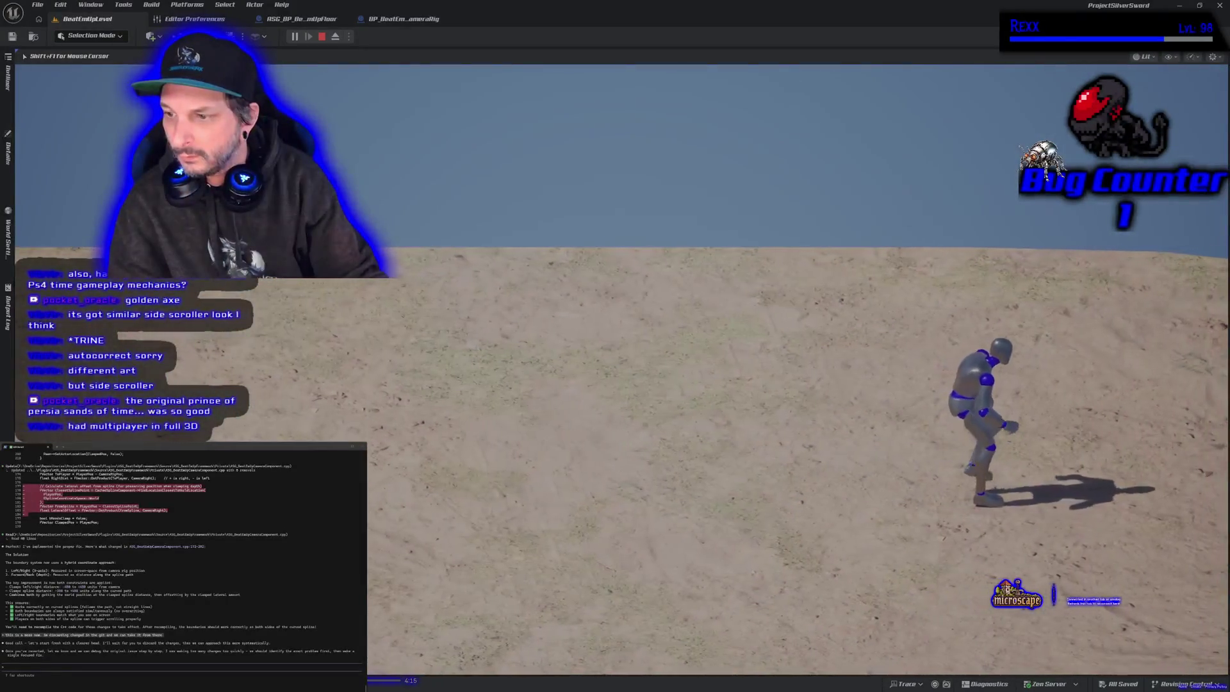
pyautogui.press('d')
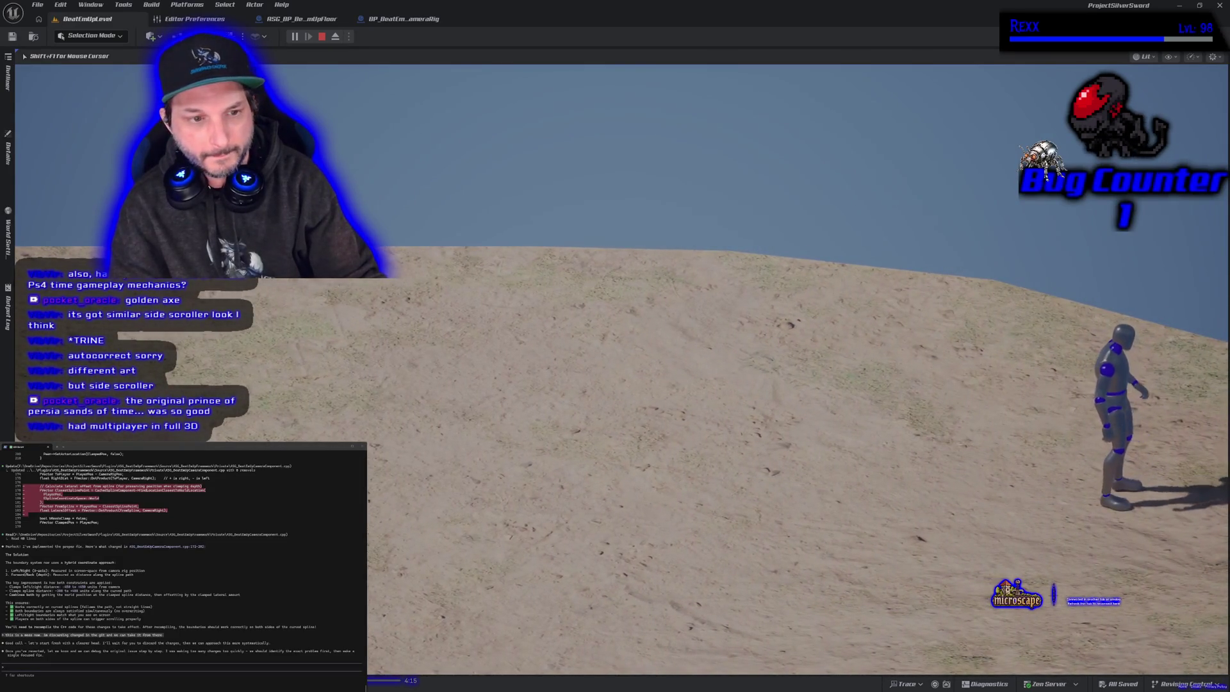
pyautogui.press('a')
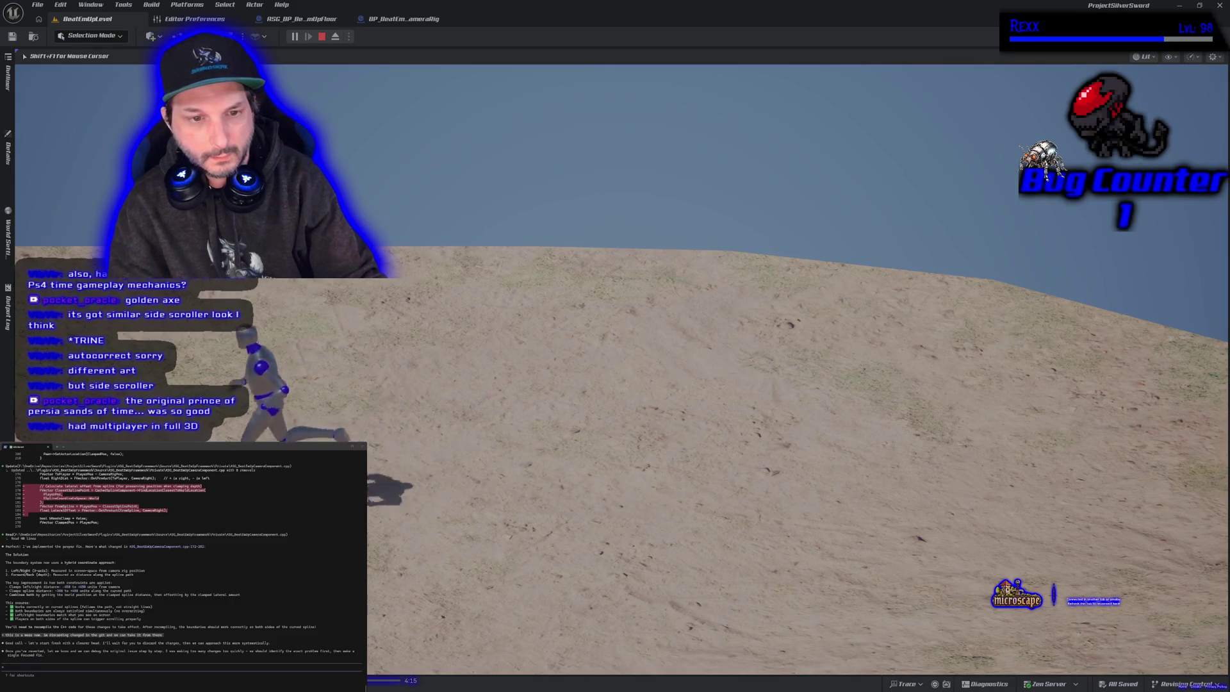
pyautogui.press('d')
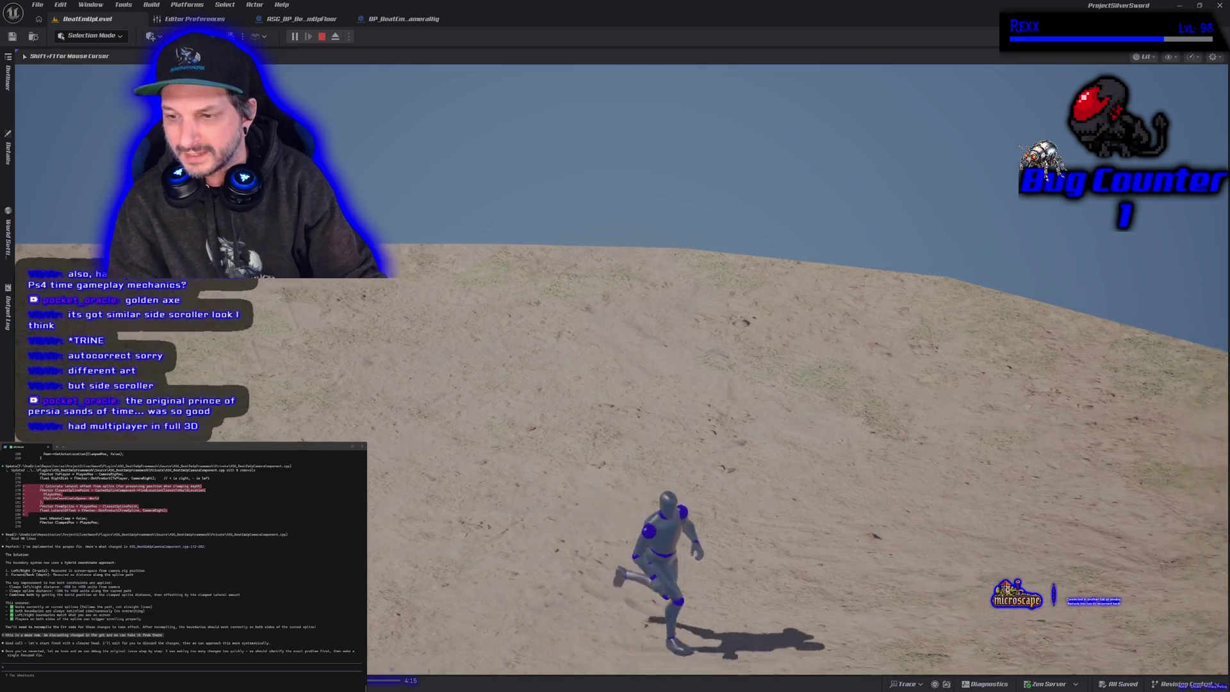
pyautogui.press('s')
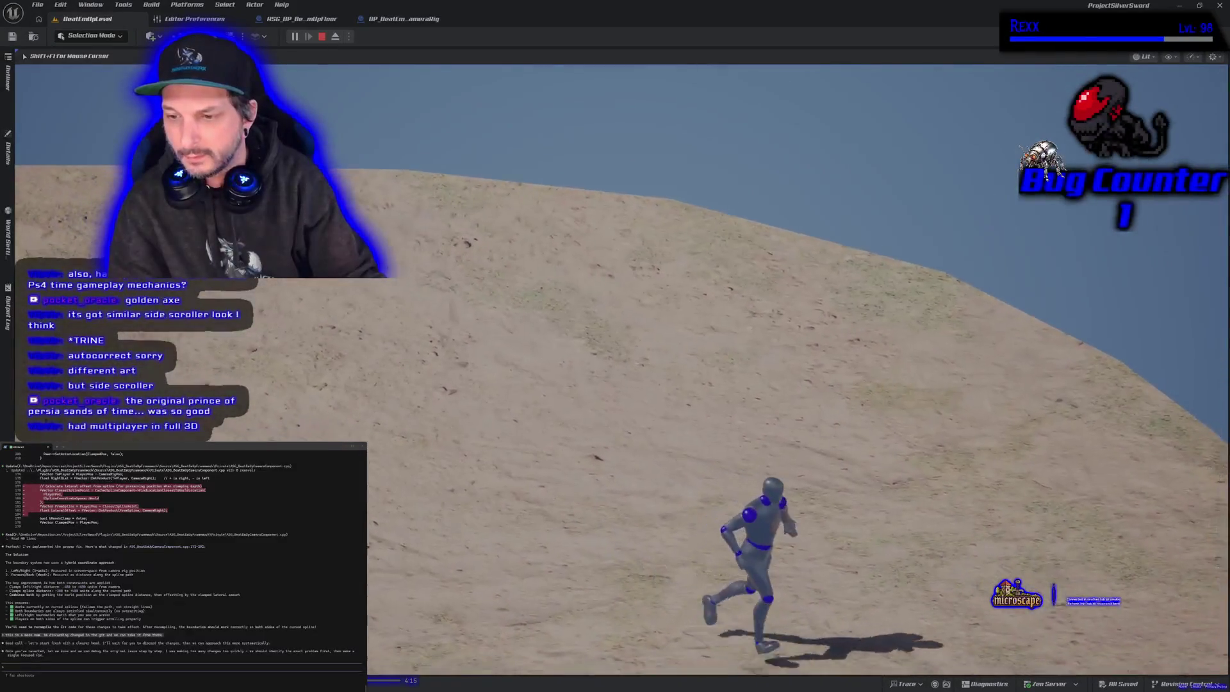
pyautogui.press('Escape')
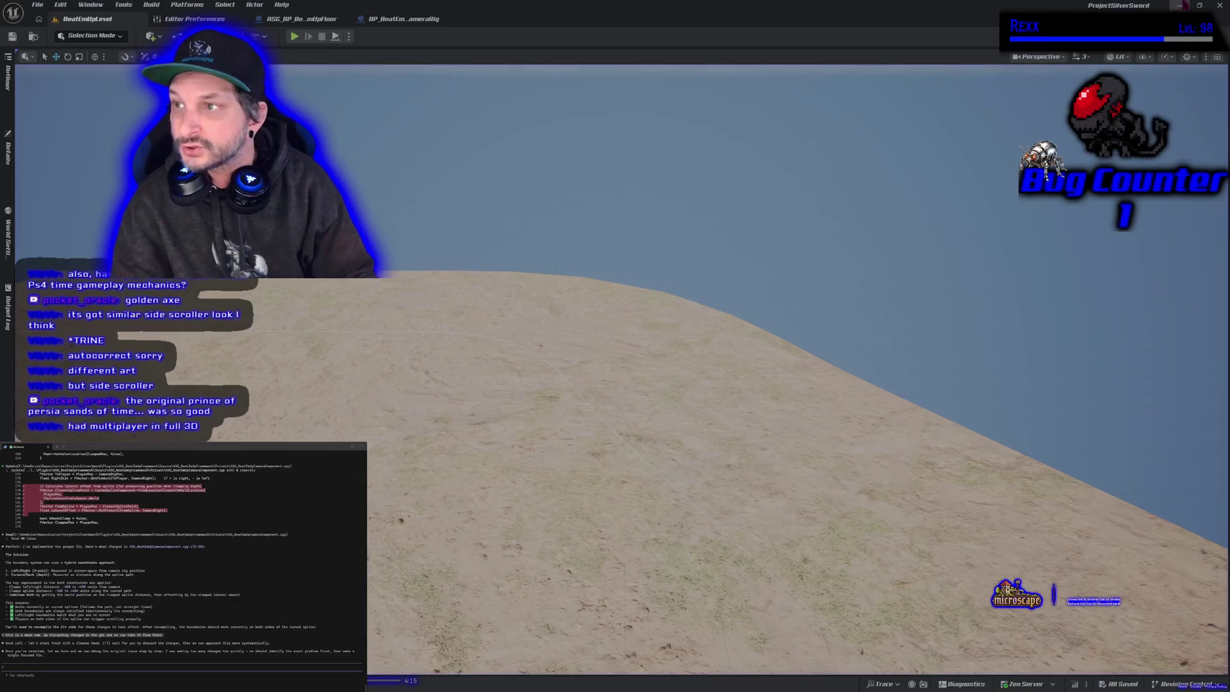
# - Review the BeginPlay code in RSG_BeatEmUpCameraComponent.cpp and build the ProjectSilverSwordEditor target
pyautogui.click(1217, 5)
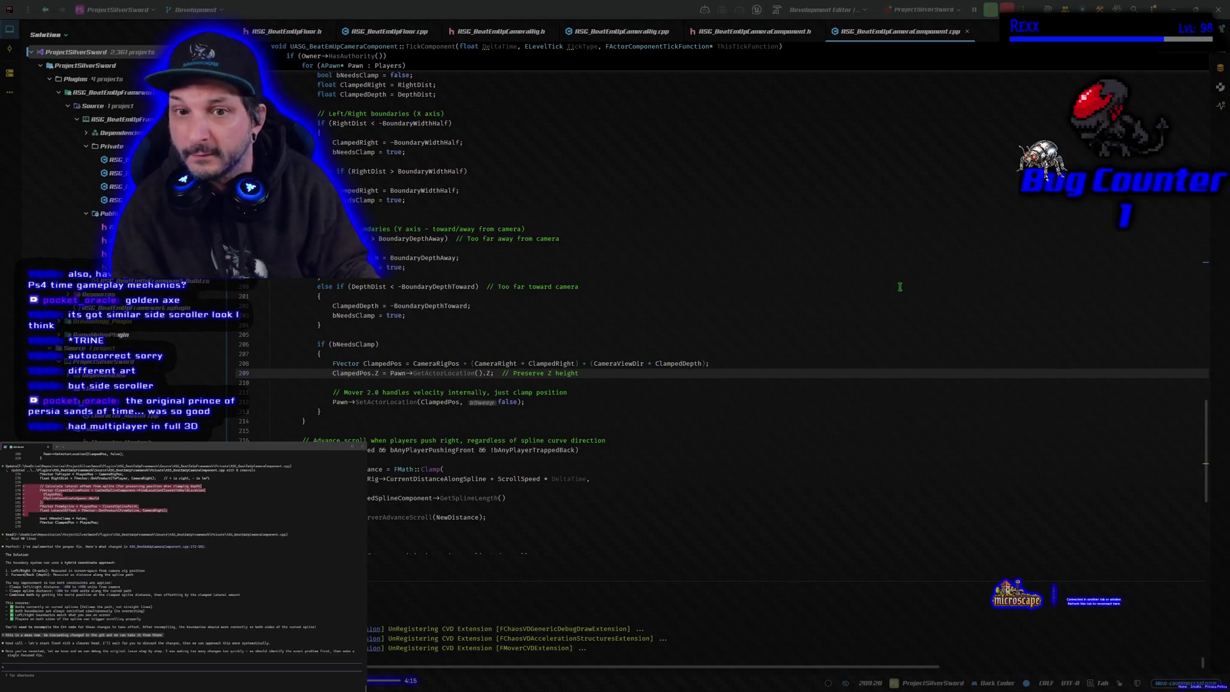
pyautogui.scroll(20, 843, 320)
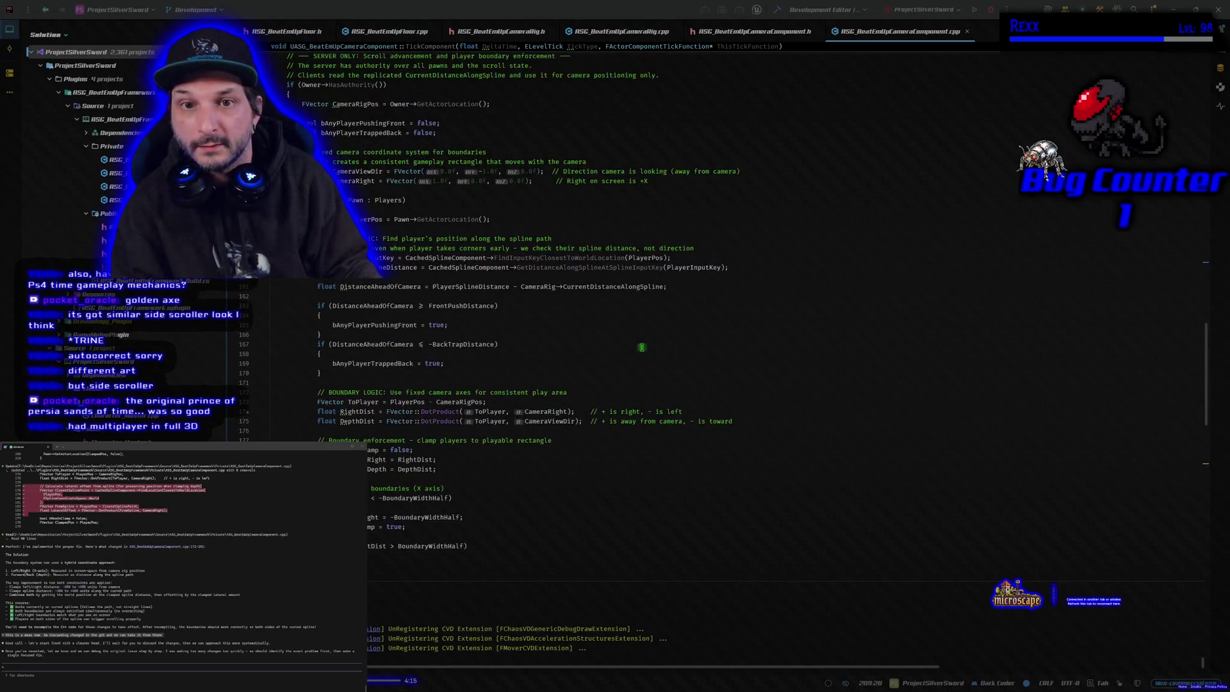
pyautogui.scroll(20, 651, 342)
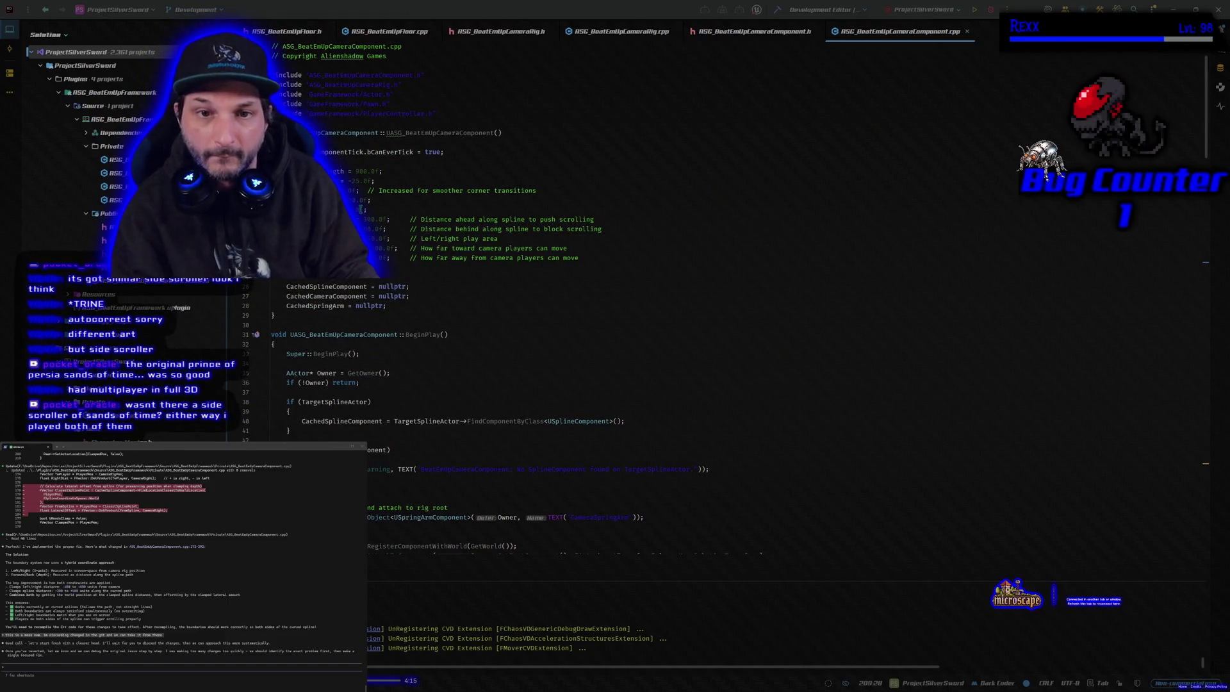
pyautogui.click(376, 220)
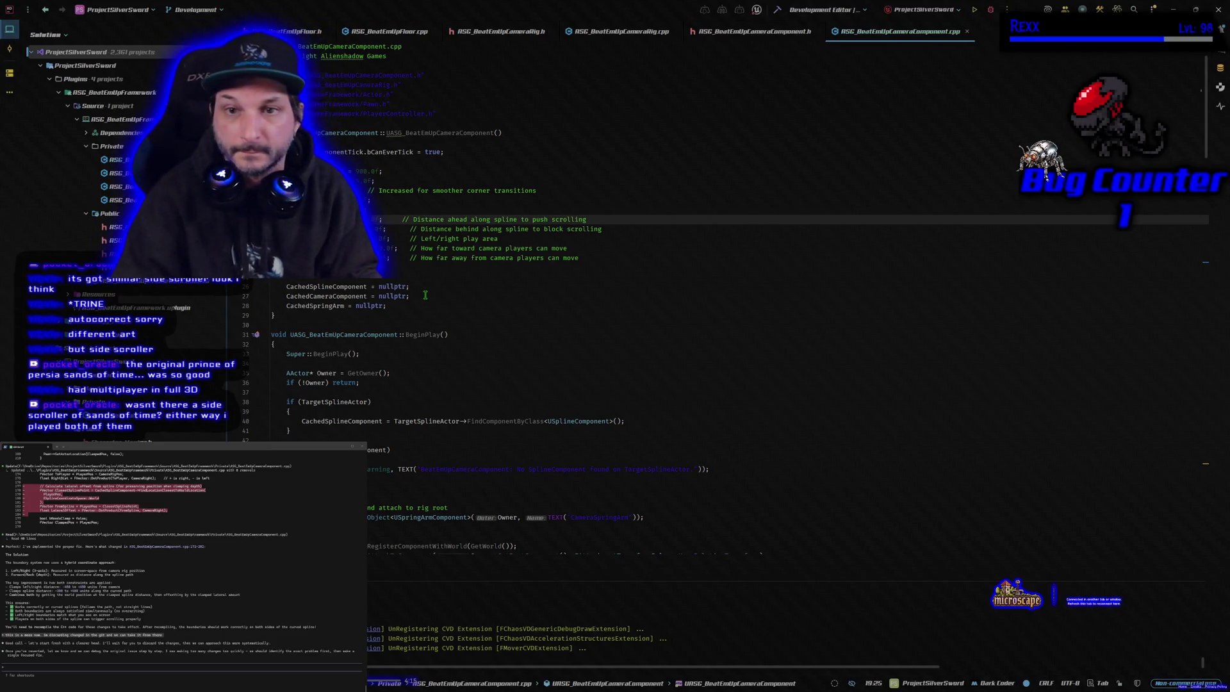
pyautogui.click(779, 10)
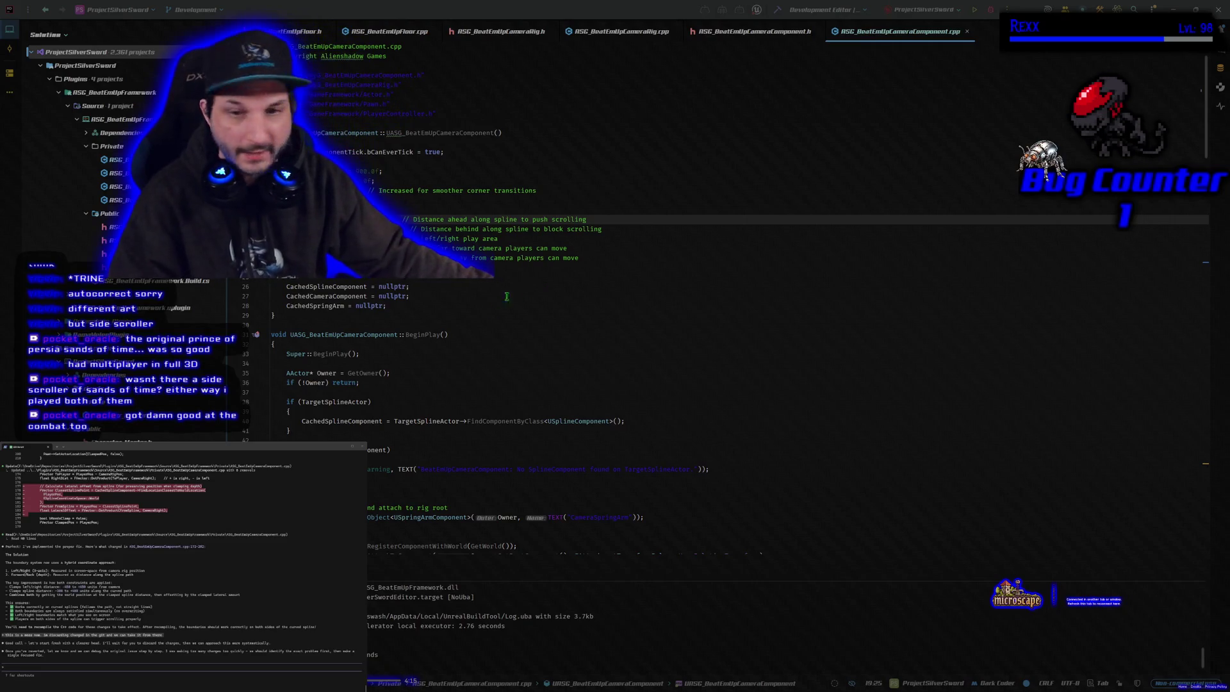
# - Launch the freshly built ProjectSilverSwordEditor project in a Rider debug session
pyautogui.click(993, 11)
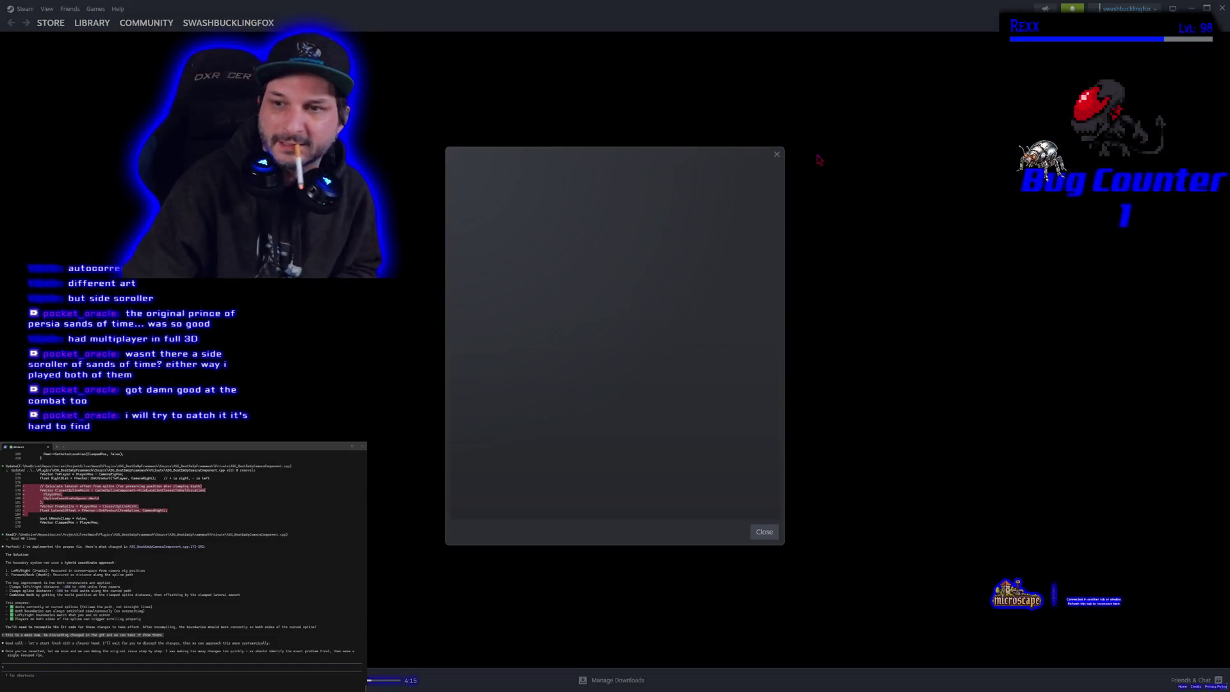
# - Close the popup, search the Steam store for 'prince of persia' and browse The Lost Crown page
pyautogui.click(776, 154)
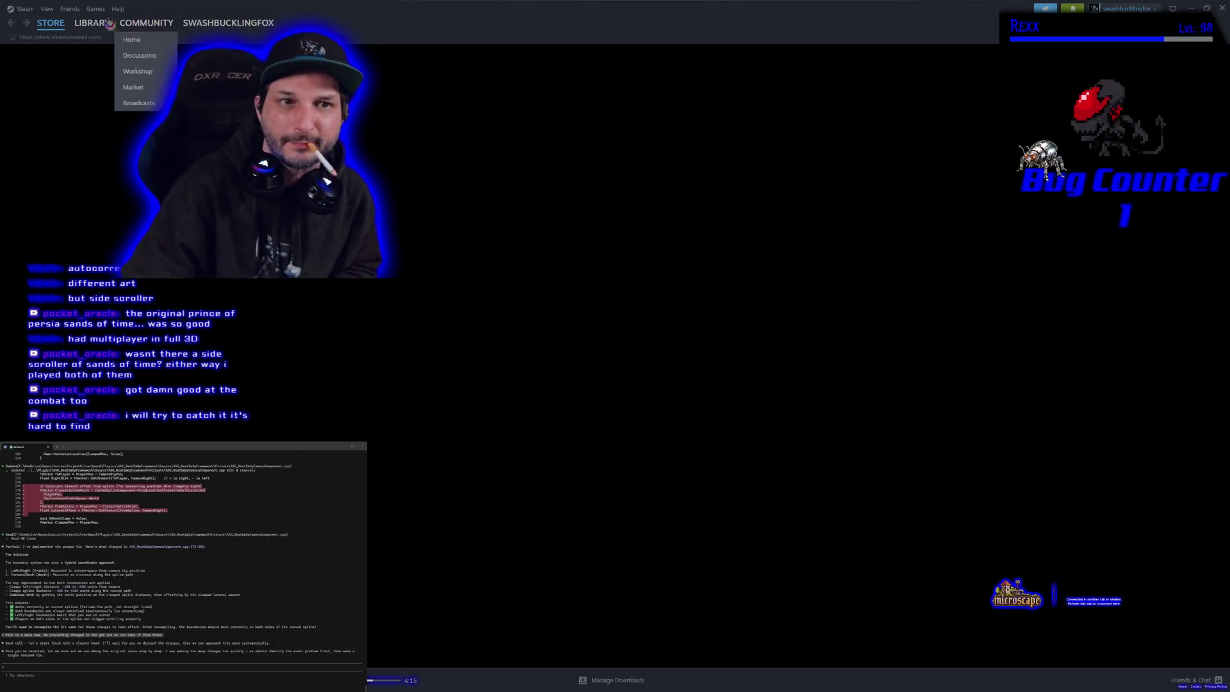
pyautogui.click(92, 22)
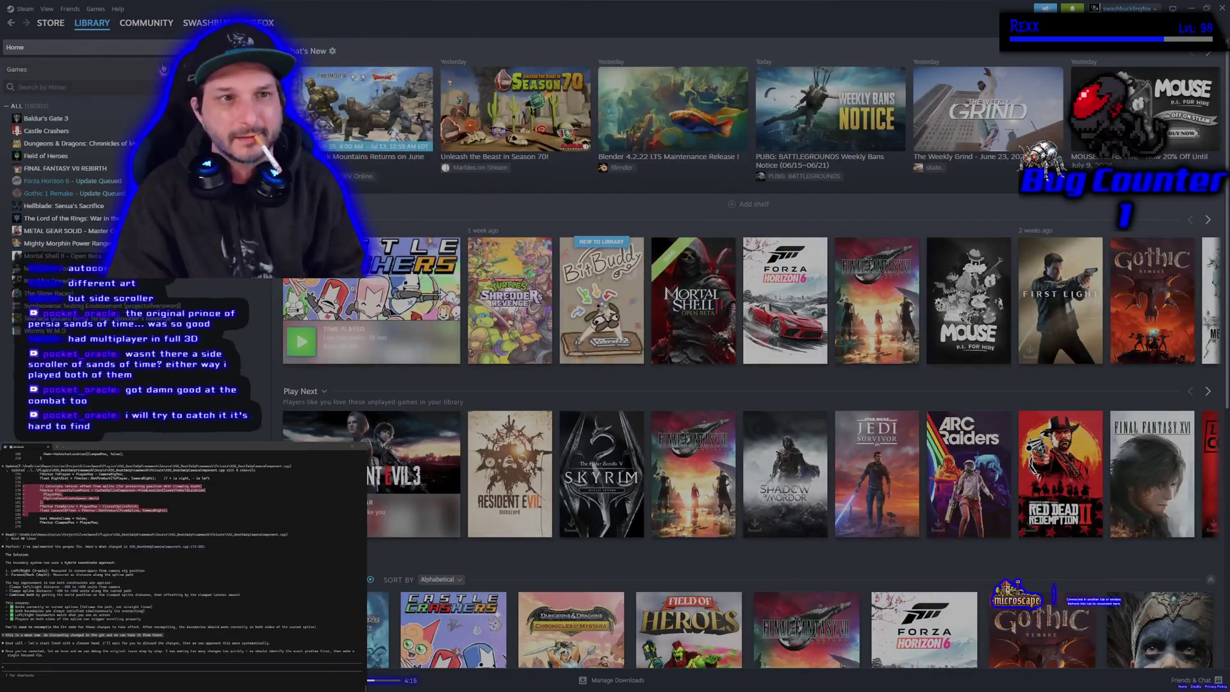
pyautogui.click(51, 22)
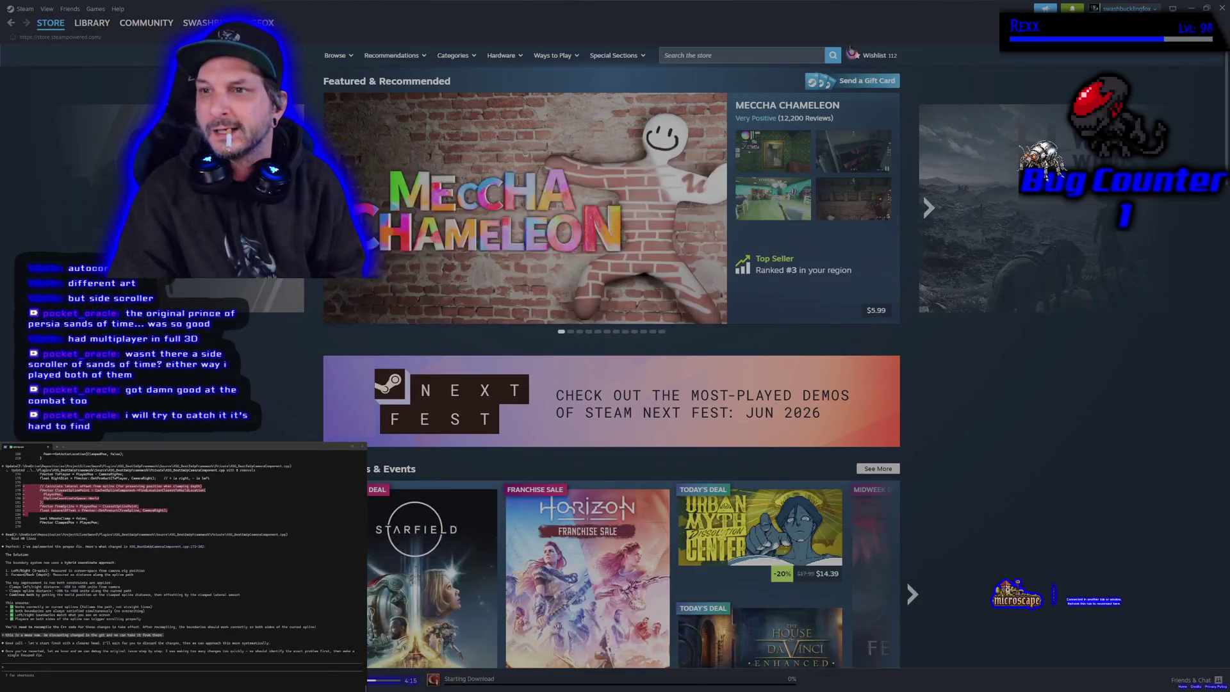
pyautogui.click(776, 59)
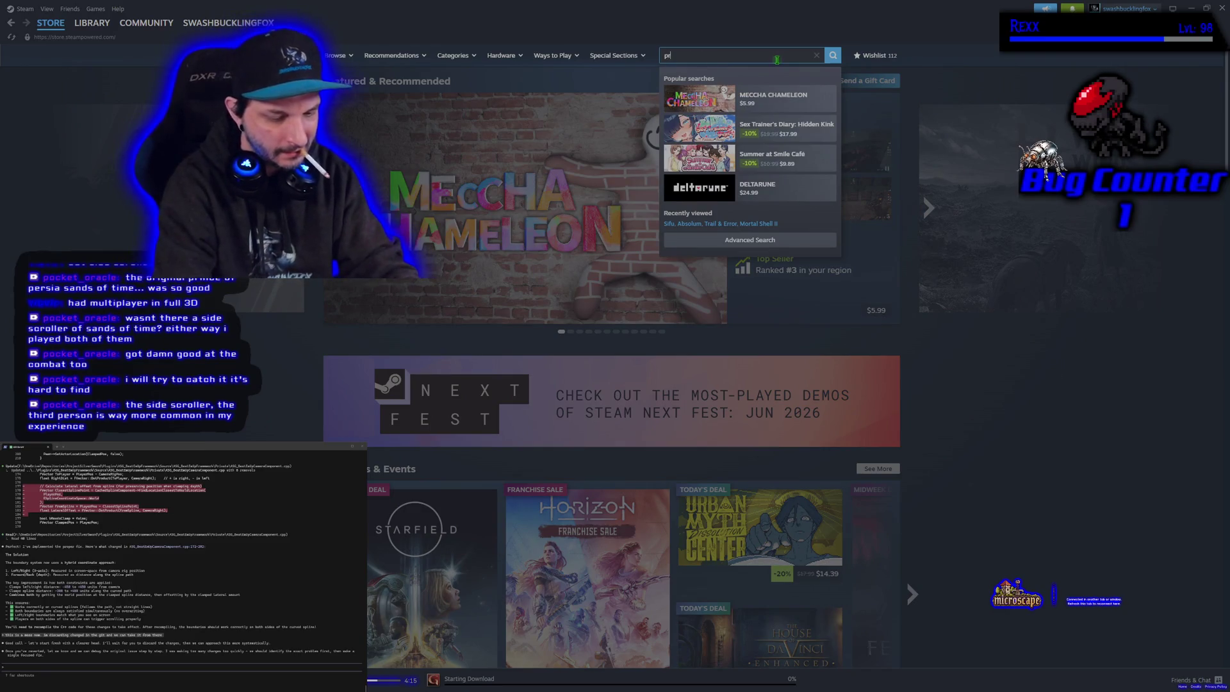
pyautogui.write('ince of persia')
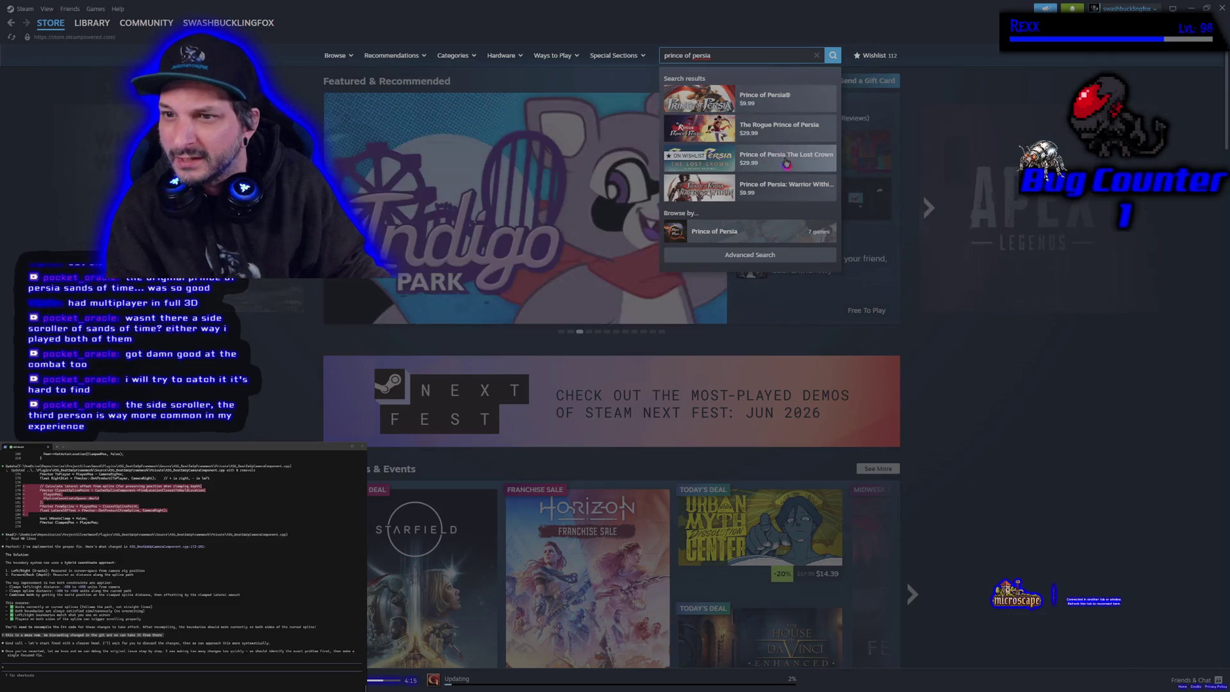
pyautogui.click(786, 162)
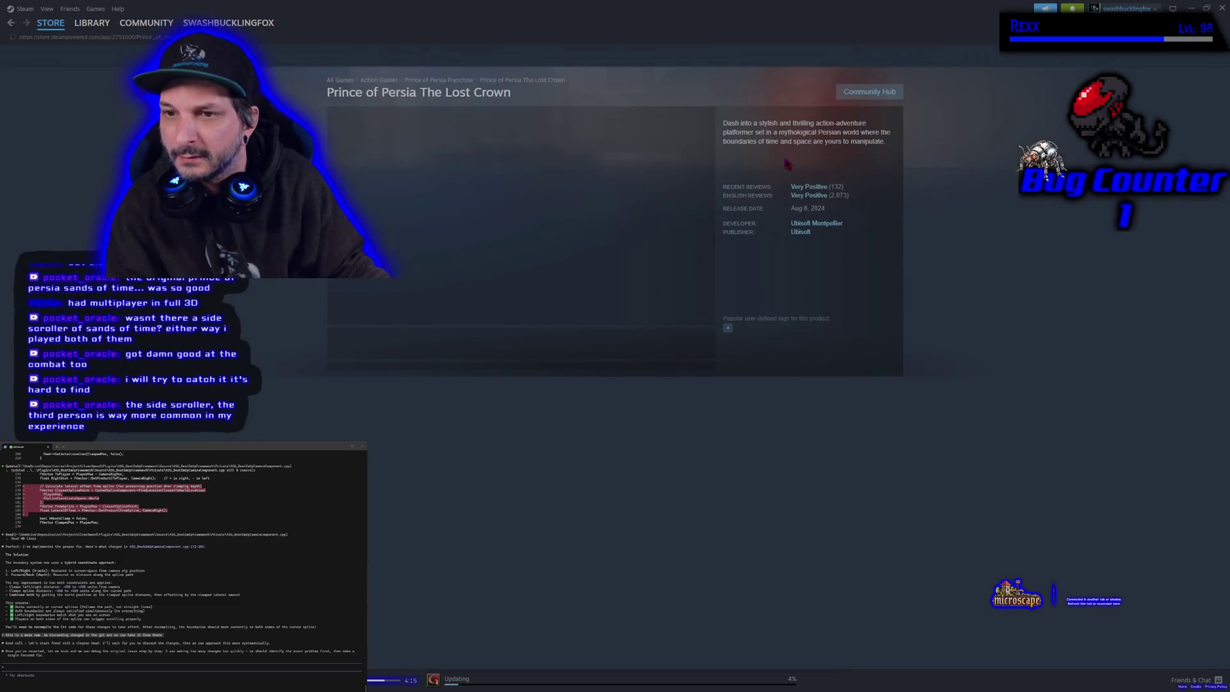
pyautogui.scroll(-2, 777, 156)
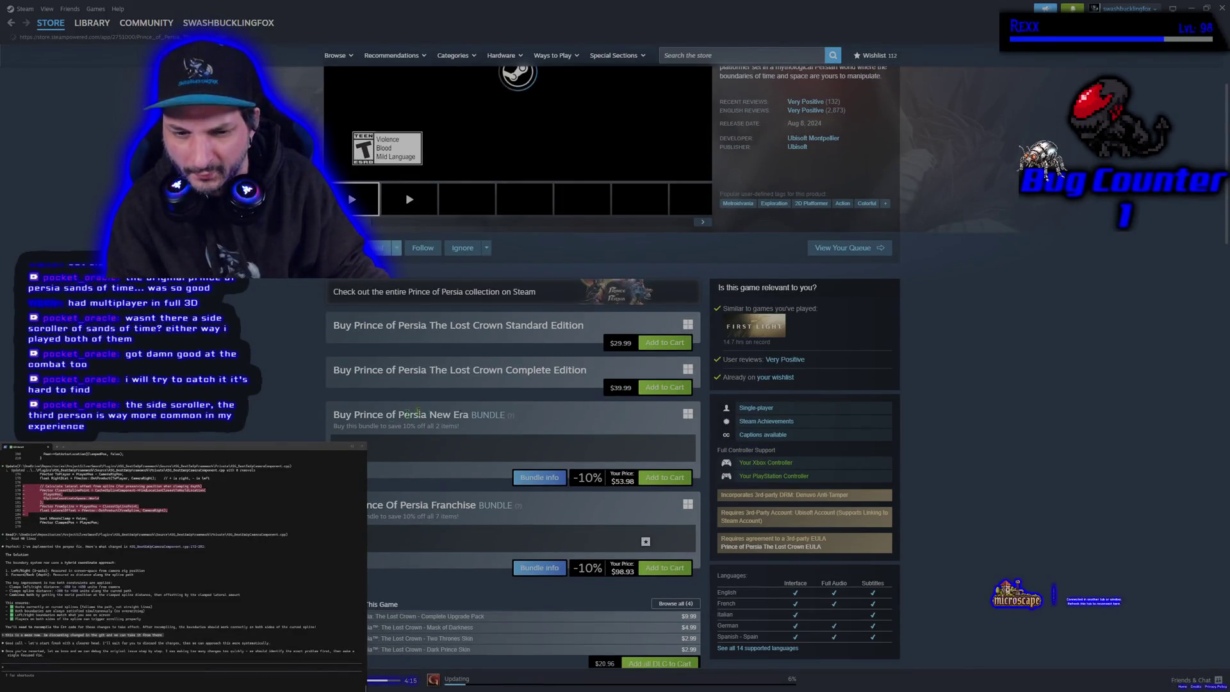
pyautogui.scroll(-3, 578, 404)
pyautogui.scroll(5, 579, 404)
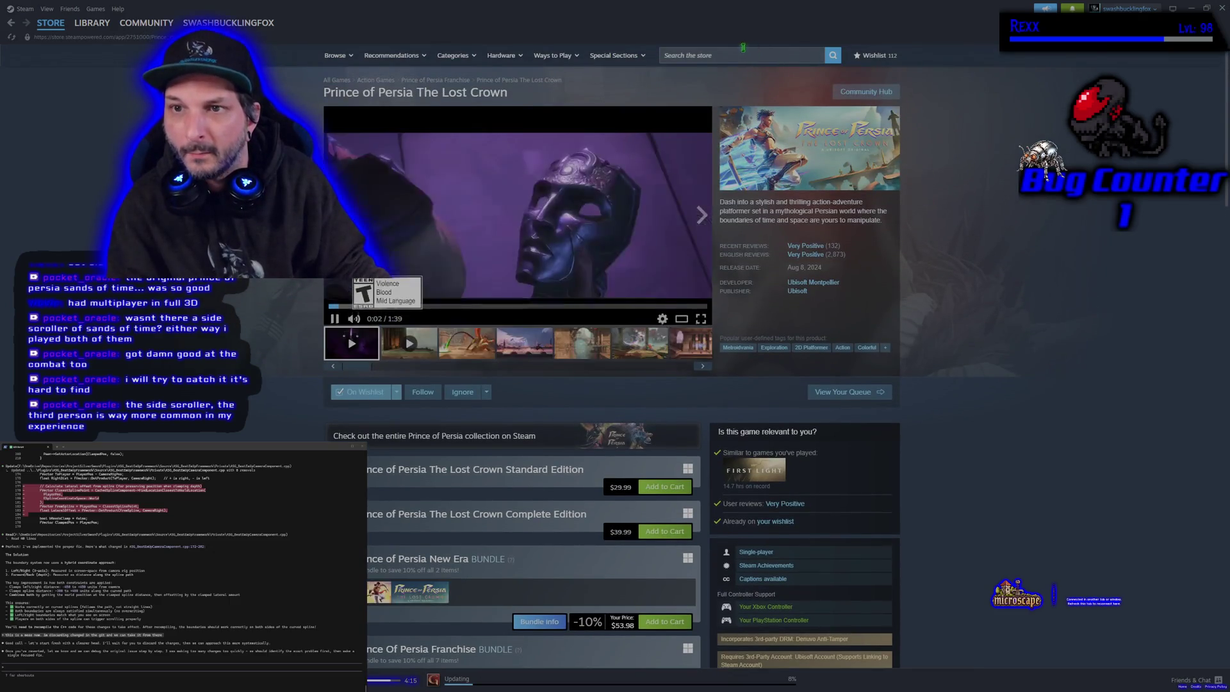
# - Wishlist Prince of Persia: Warrior Within, then list all 22 store results for 'prince of persia'
pyautogui.click(742, 50)
pyautogui.write('pr')
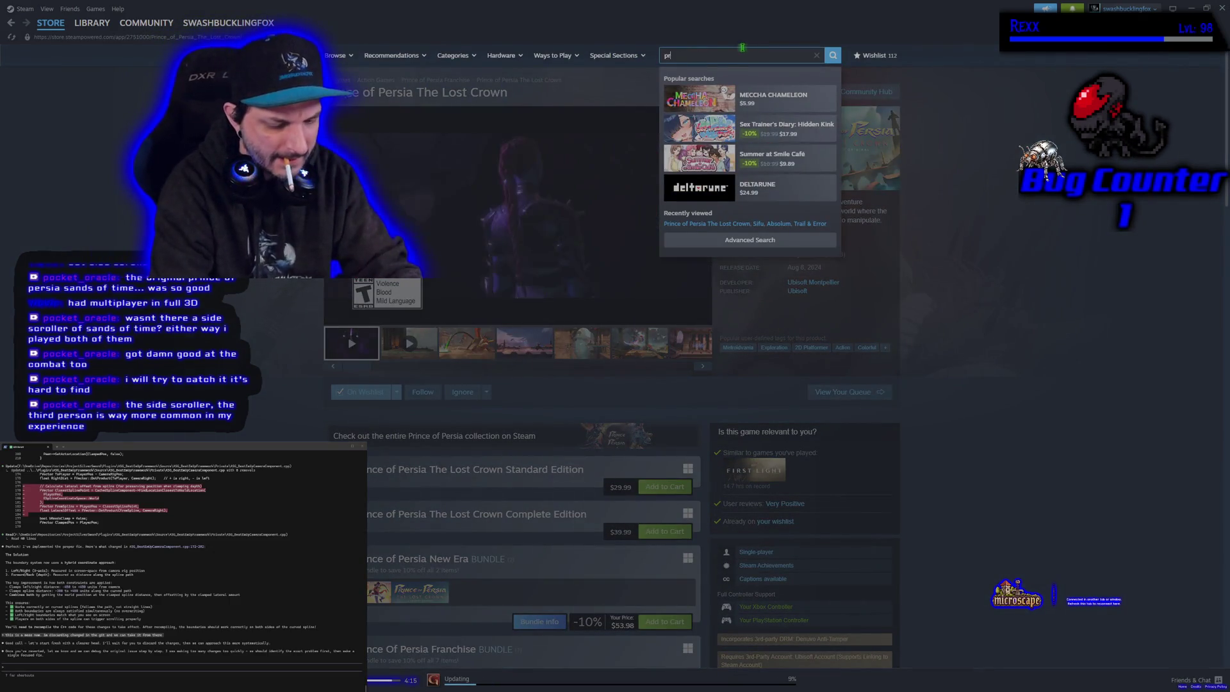
pyautogui.write('ince of persia')
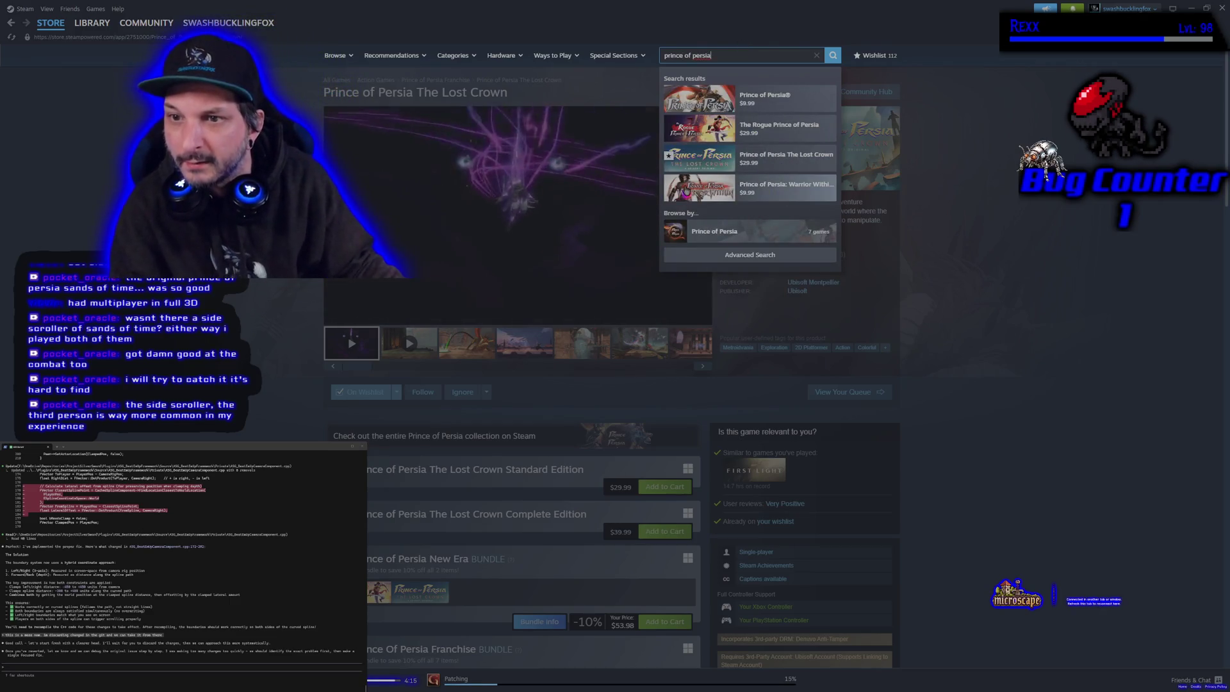
pyautogui.click(747, 192)
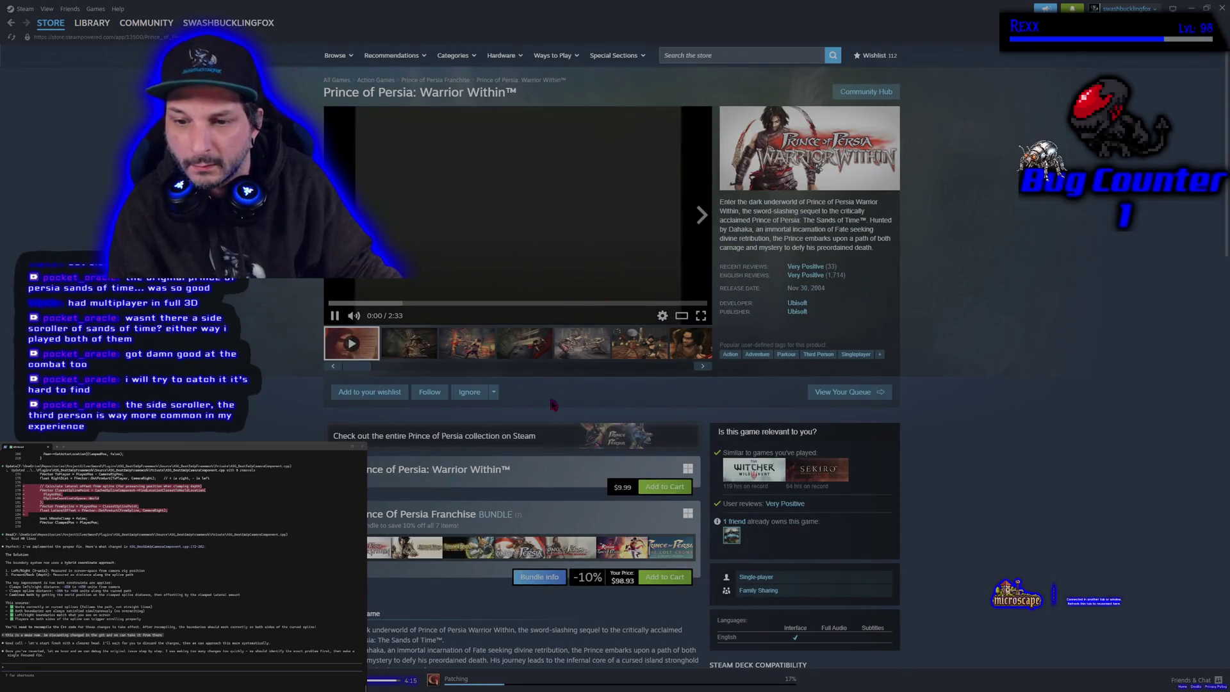
pyautogui.click(352, 400)
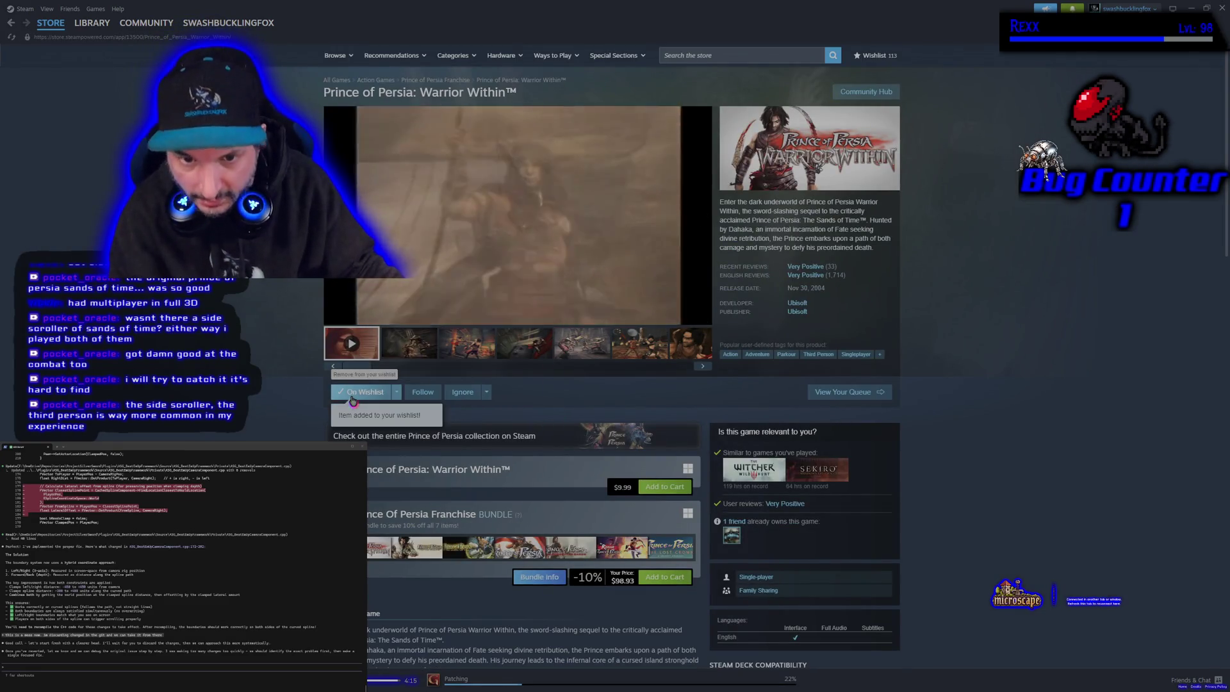
pyautogui.click(716, 55)
pyautogui.write('prince ')
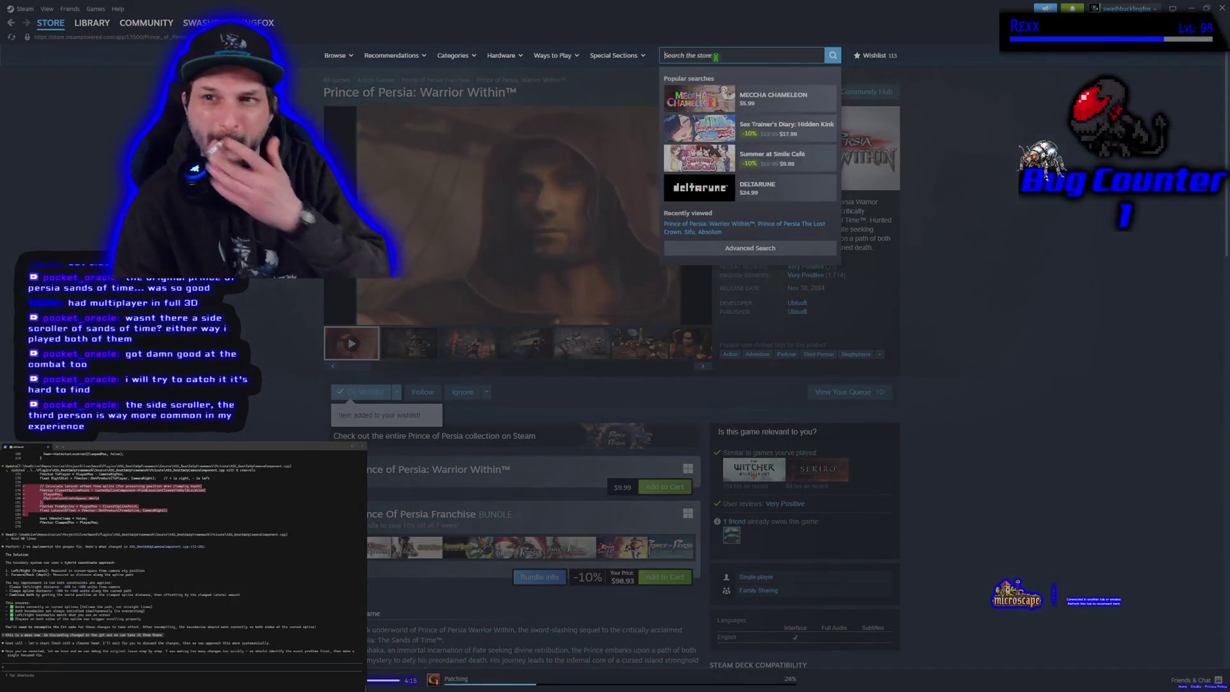
pyautogui.write('of persia')
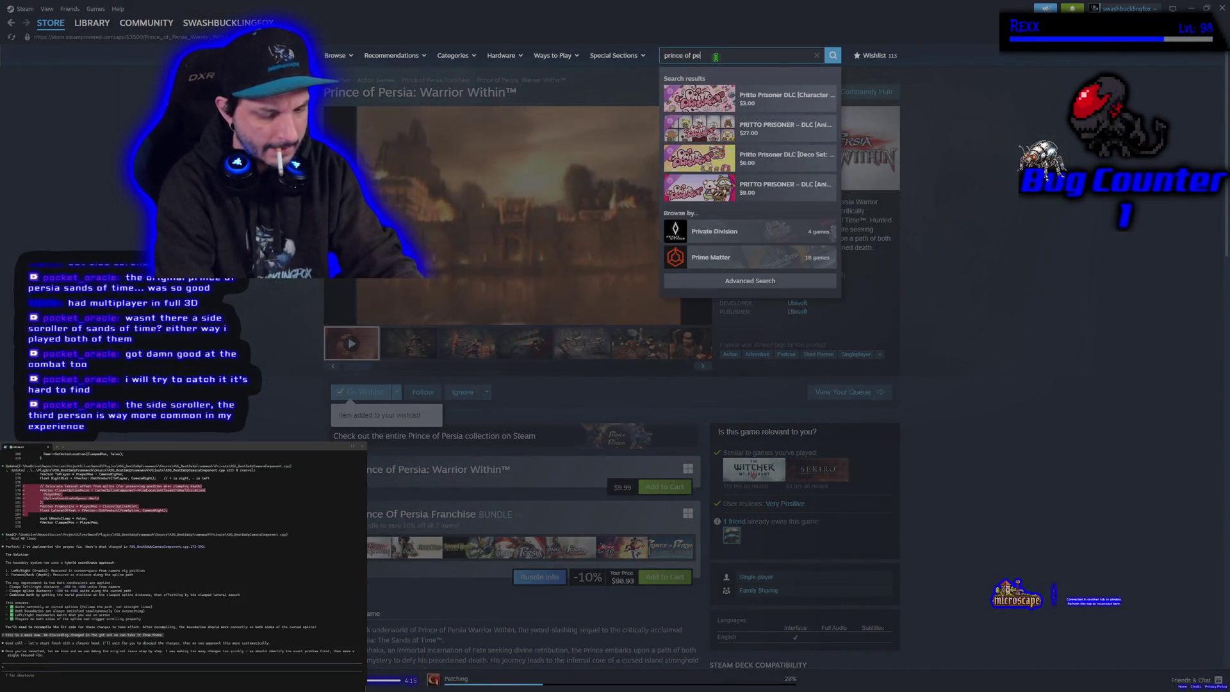
pyautogui.press('Return')
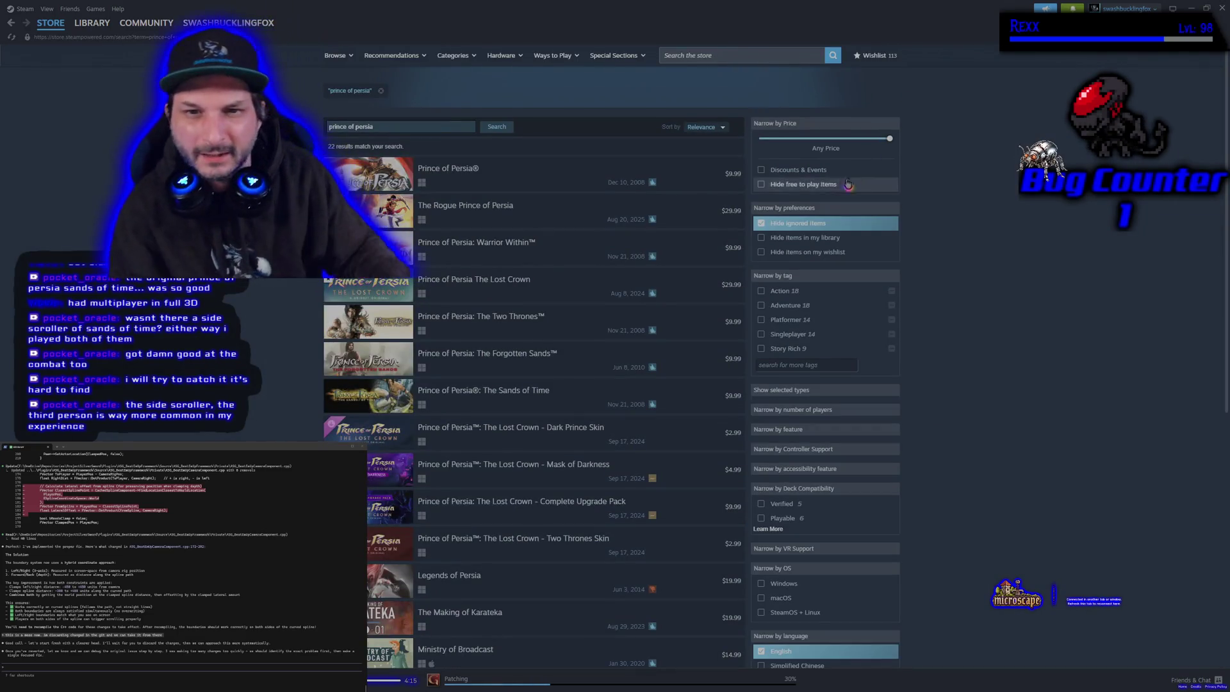
# - Add Prince of Persia The Sands of Time to the Steam wishlist and return to results
pyautogui.moveTo(405, 172)
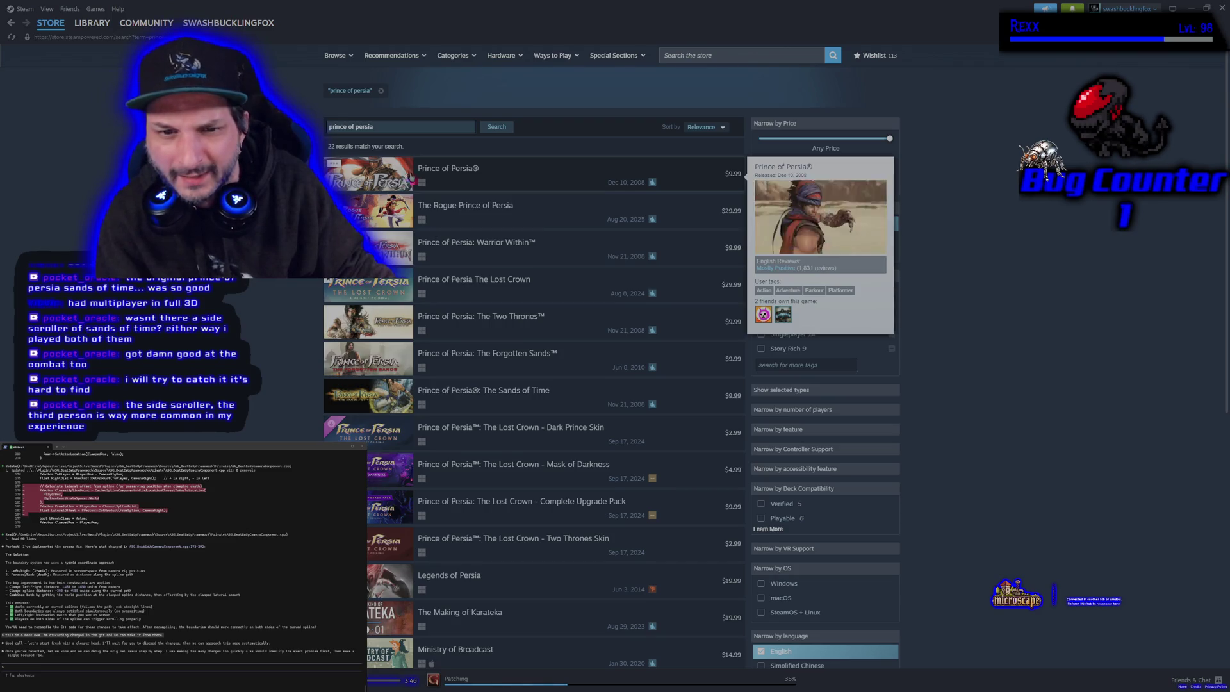
pyautogui.moveTo(484, 324)
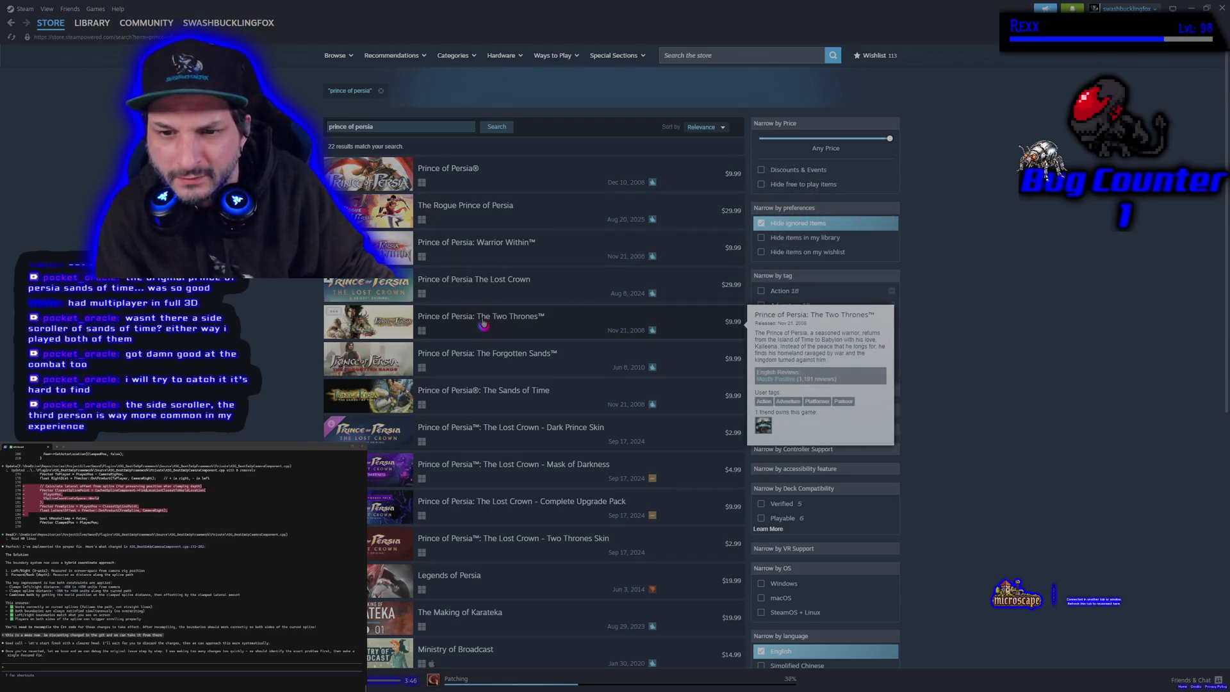
pyautogui.moveTo(487, 355)
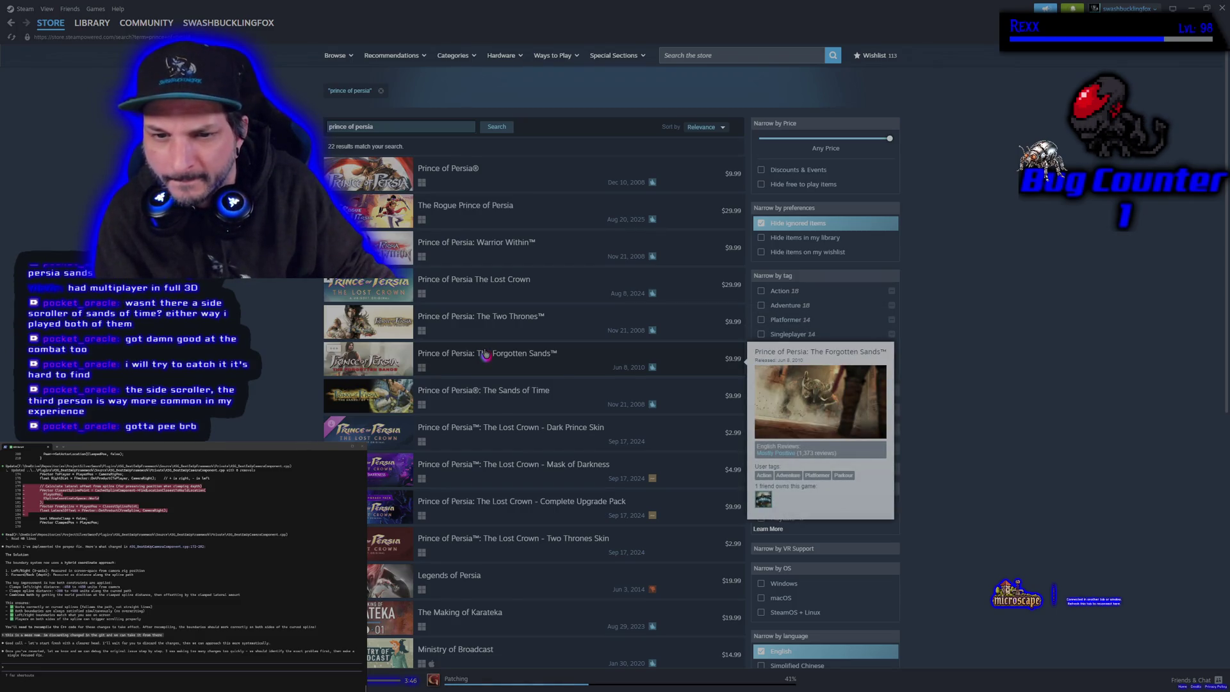
pyautogui.moveTo(480, 399)
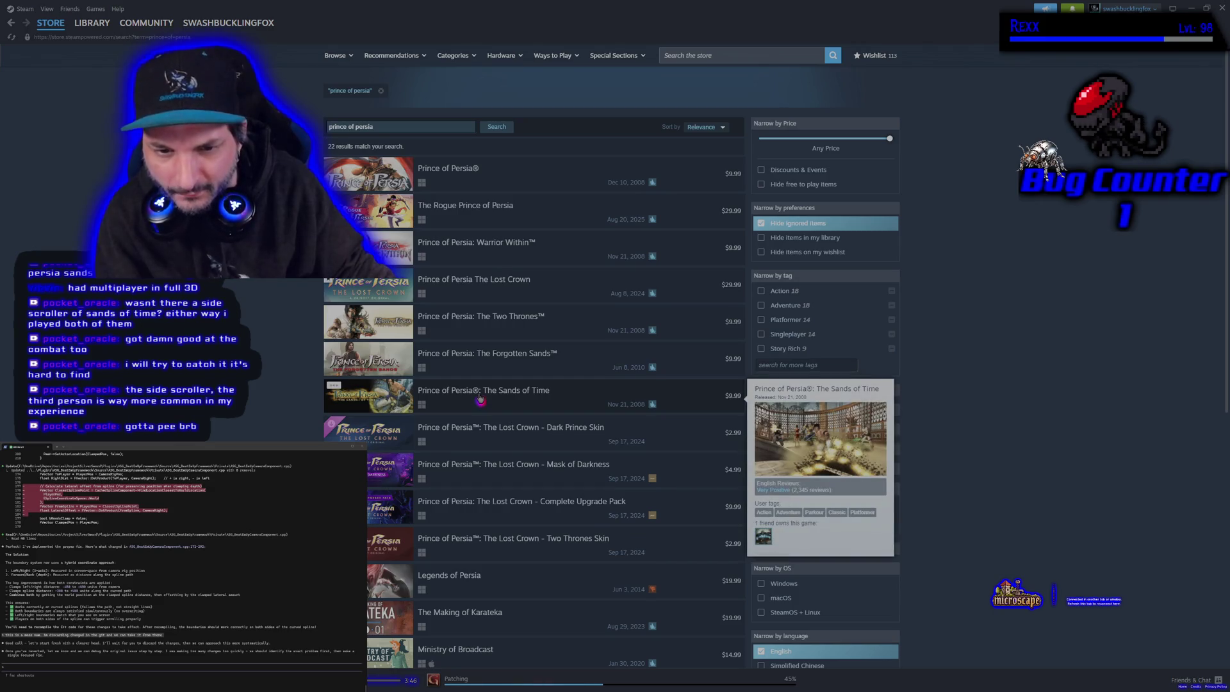
pyautogui.click(479, 398)
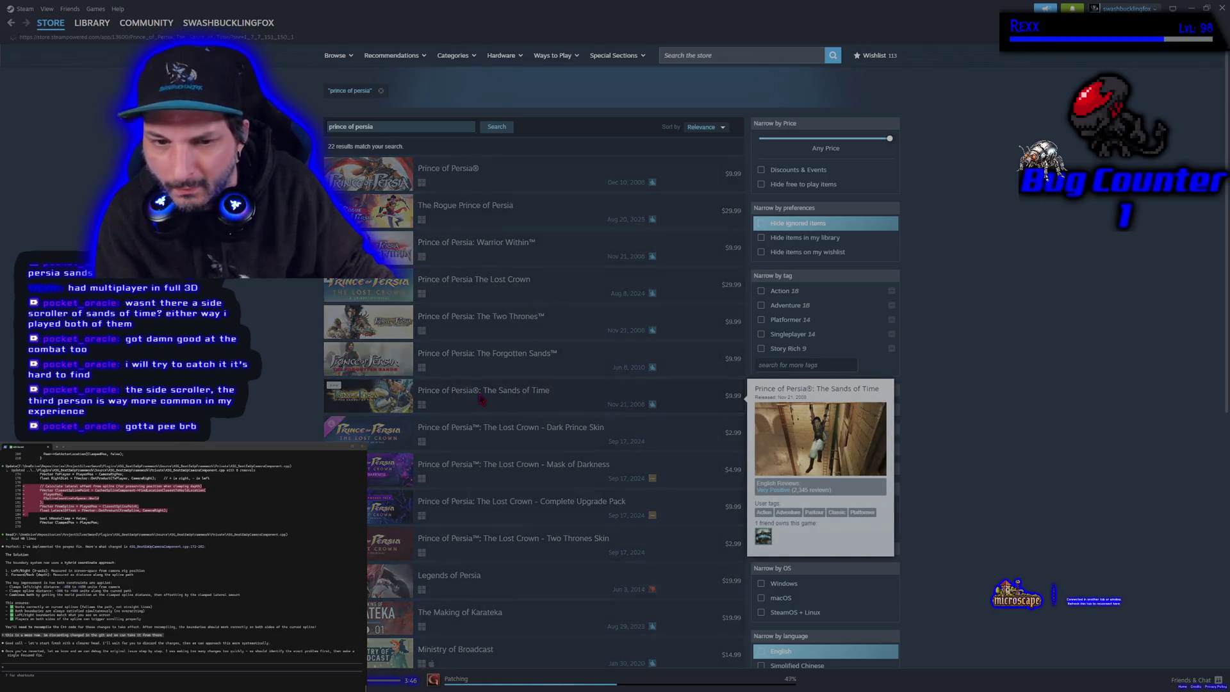
pyautogui.click(391, 385)
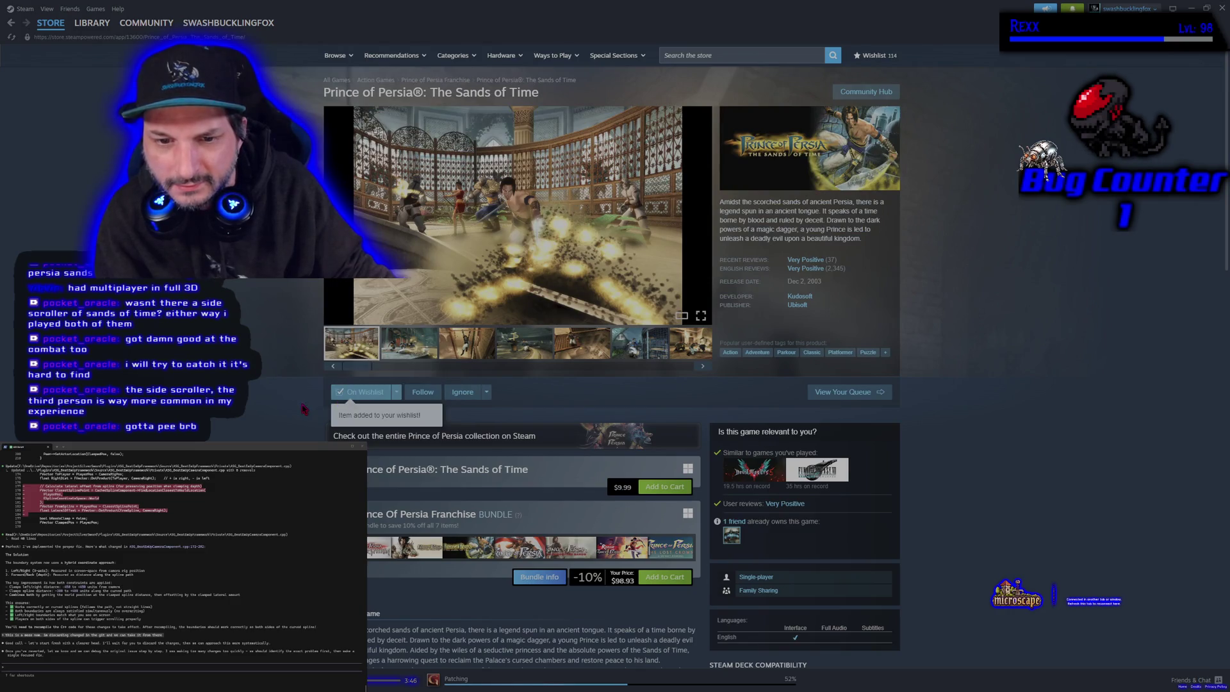
pyautogui.hotkey('alt', 'Left')
# - Add The Forgotten Sands to the wishlist and go back to the search results
pyautogui.click(472, 356)
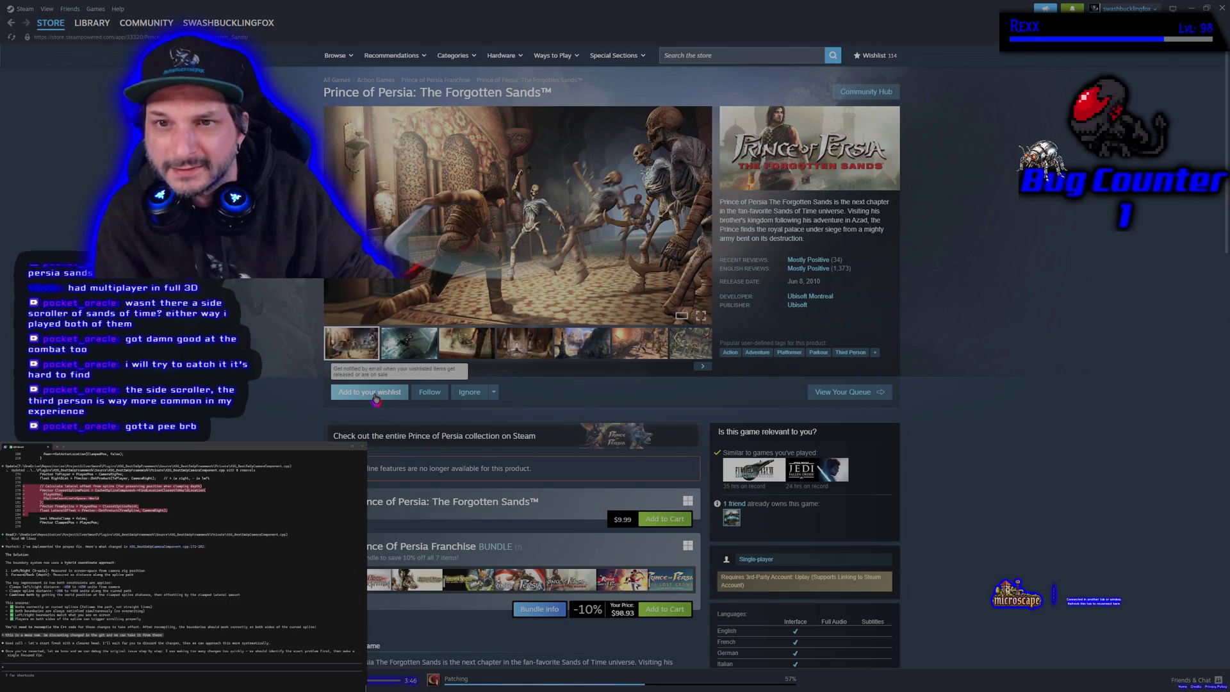
pyautogui.click(375, 399)
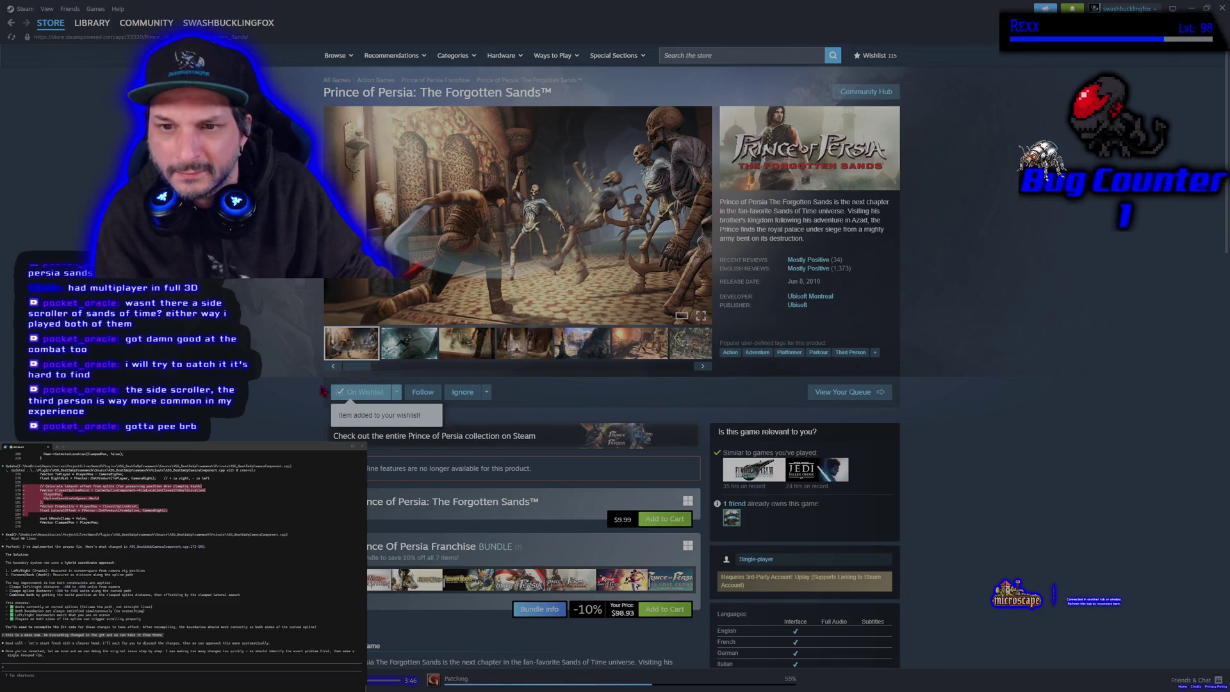
pyautogui.hotkey('alt', 'Left')
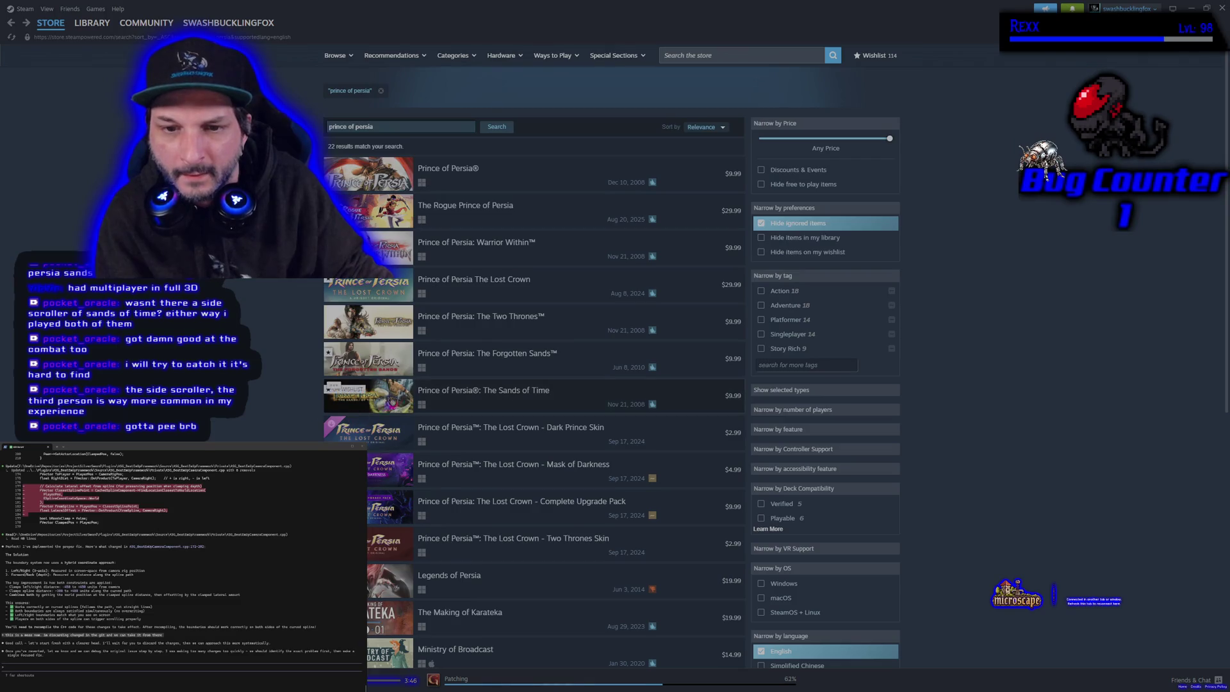
# - View a Two Thrones screenshot, then open The Lost Crown store page
pyautogui.click(450, 327)
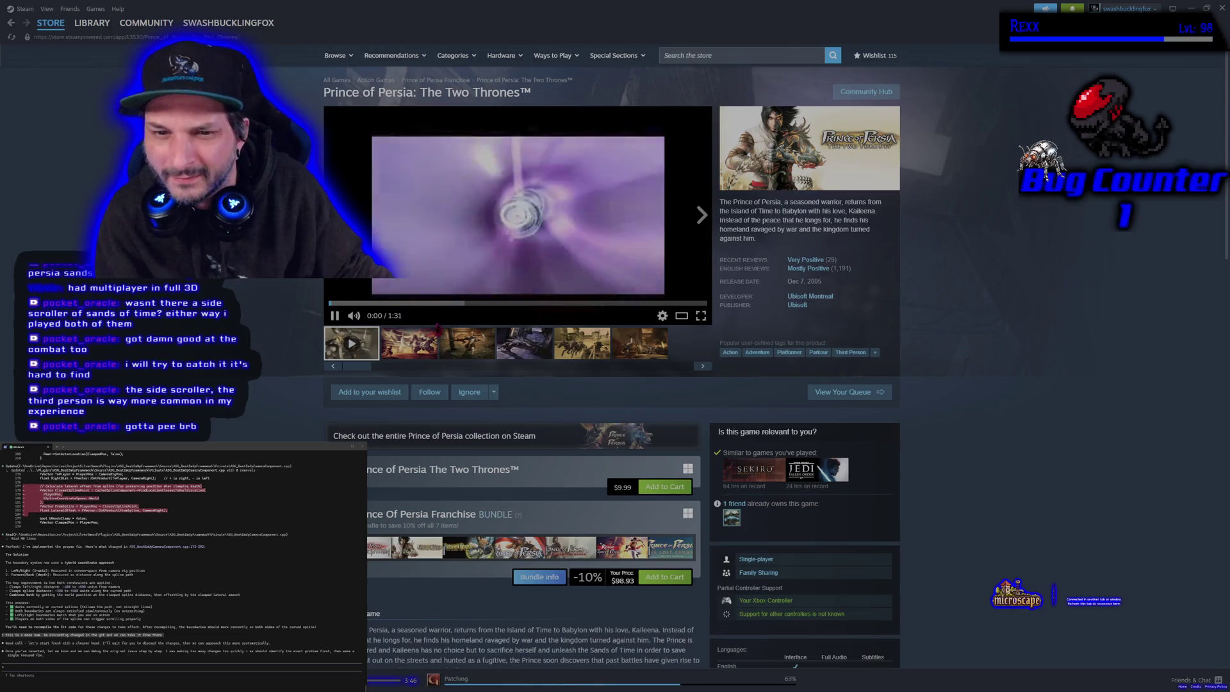
pyautogui.click(467, 346)
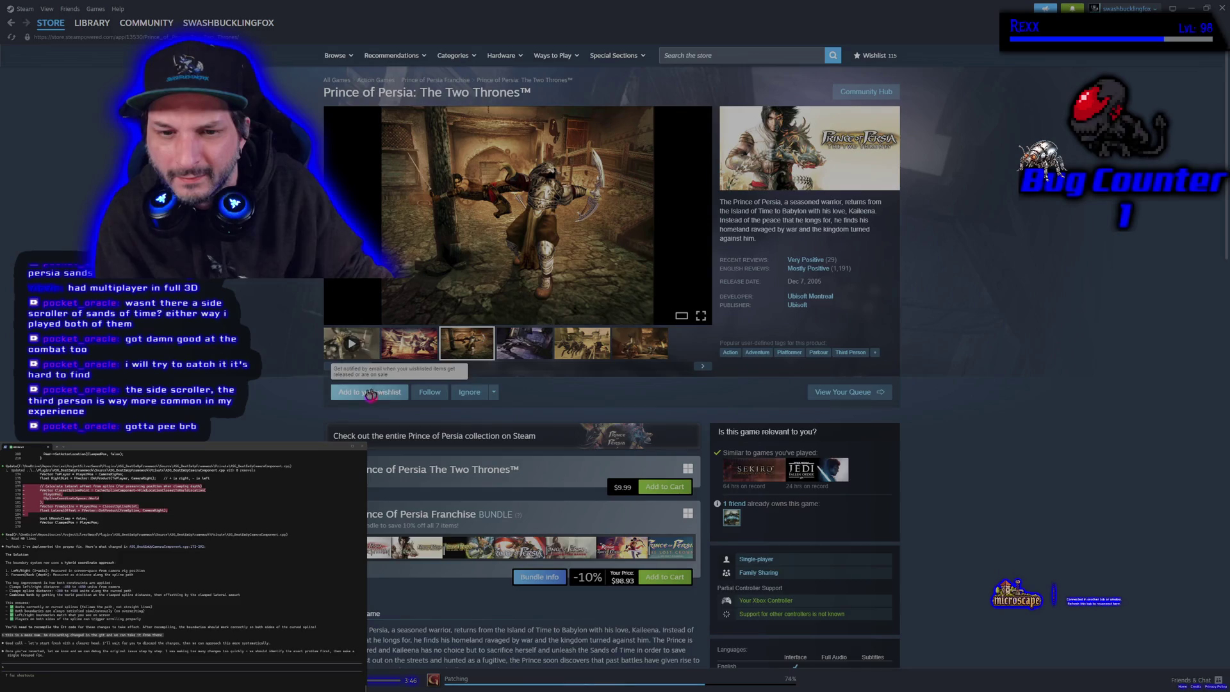
pyautogui.hotkey('alt', 'Left')
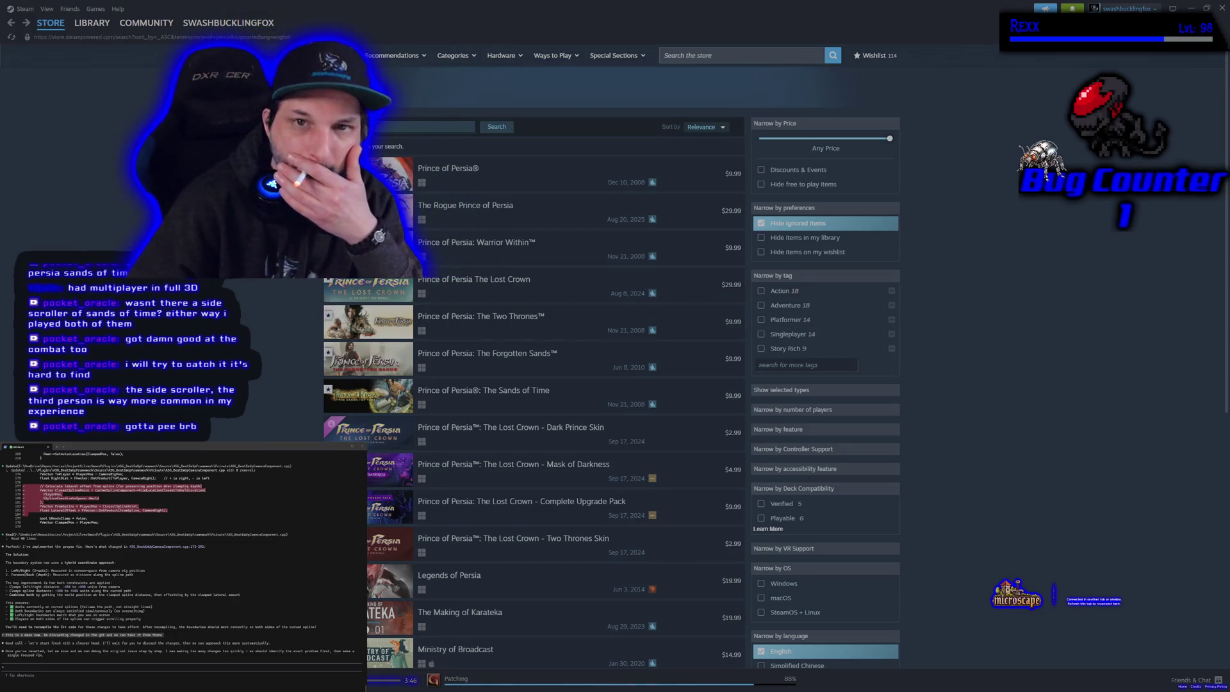
pyautogui.moveTo(460, 299)
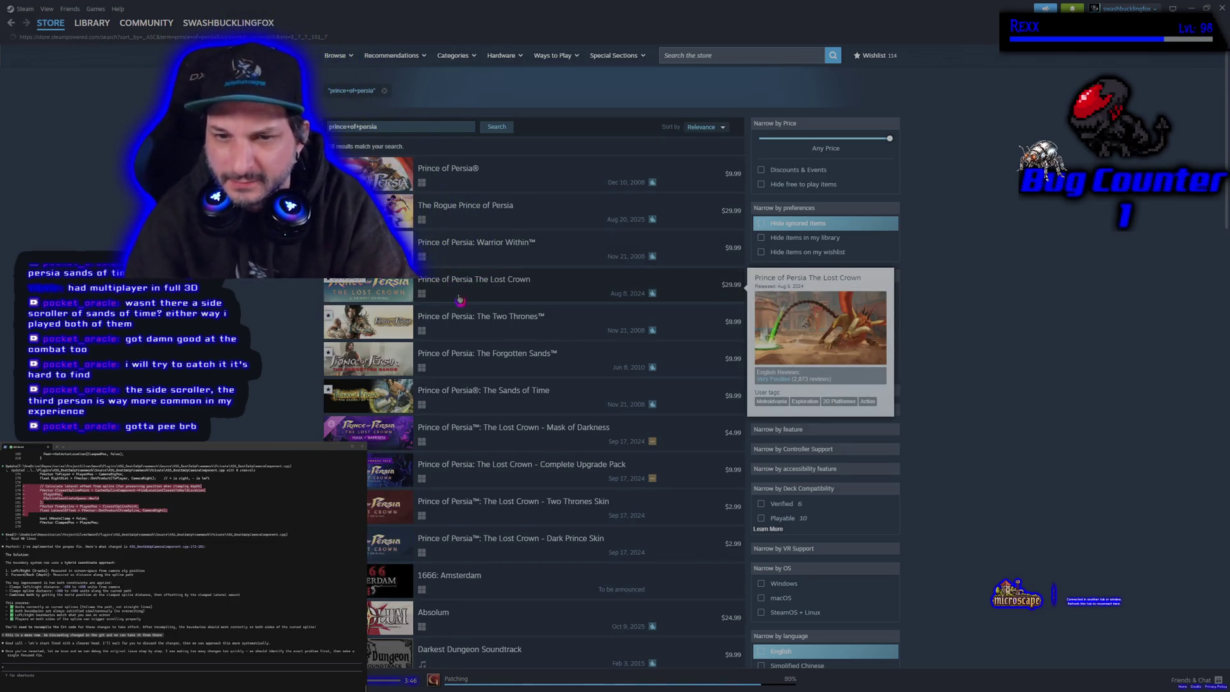
pyautogui.click(460, 299)
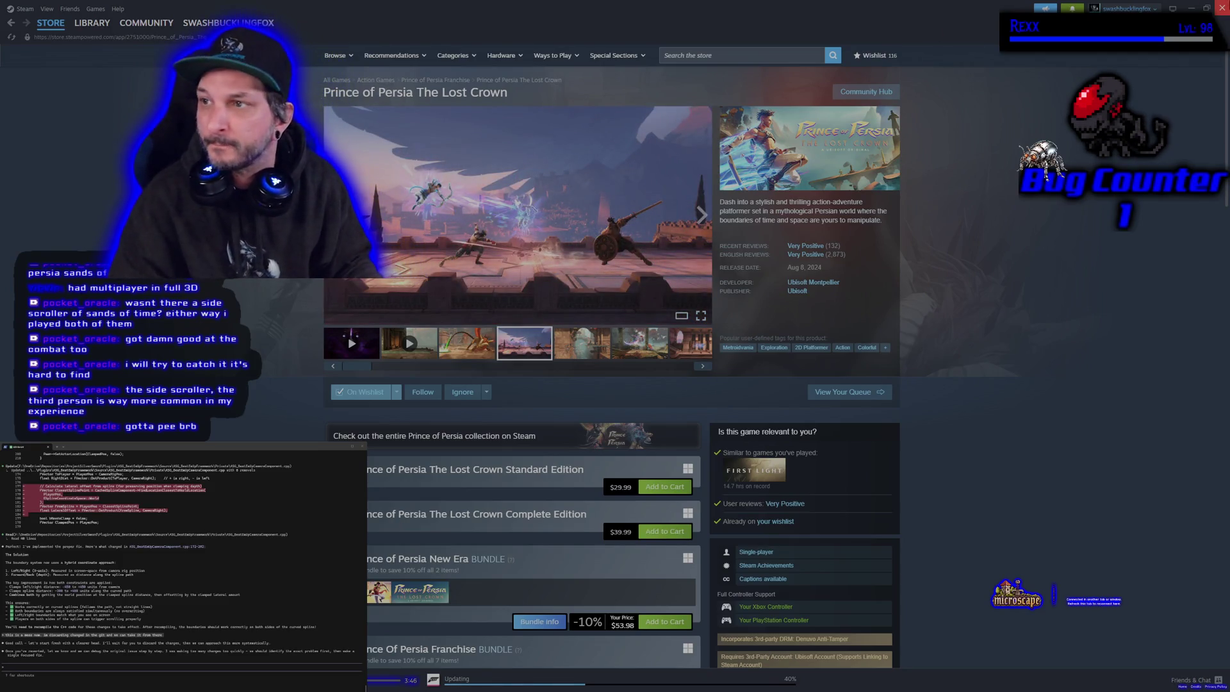
# - Close the Steam window
pyautogui.click(1222, 8)
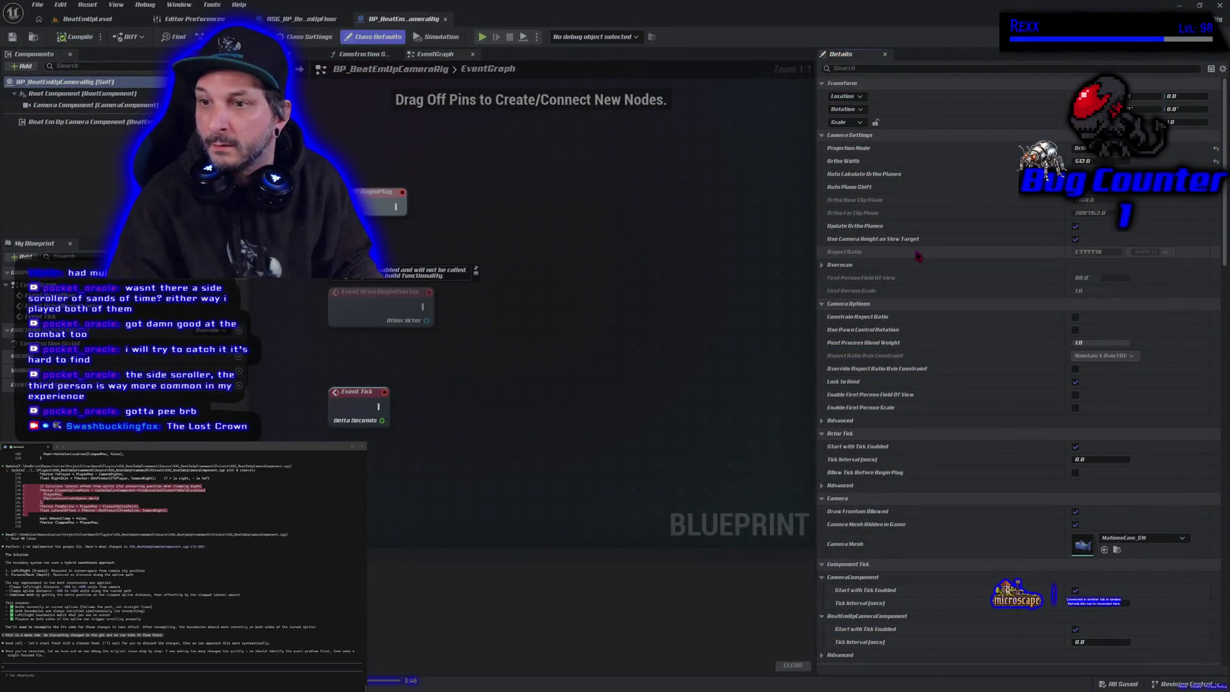
# - Inspect the Beat Em Up Camera Component's properties, then play BeatEmUpLevel in the editor
pyautogui.click(62, 123)
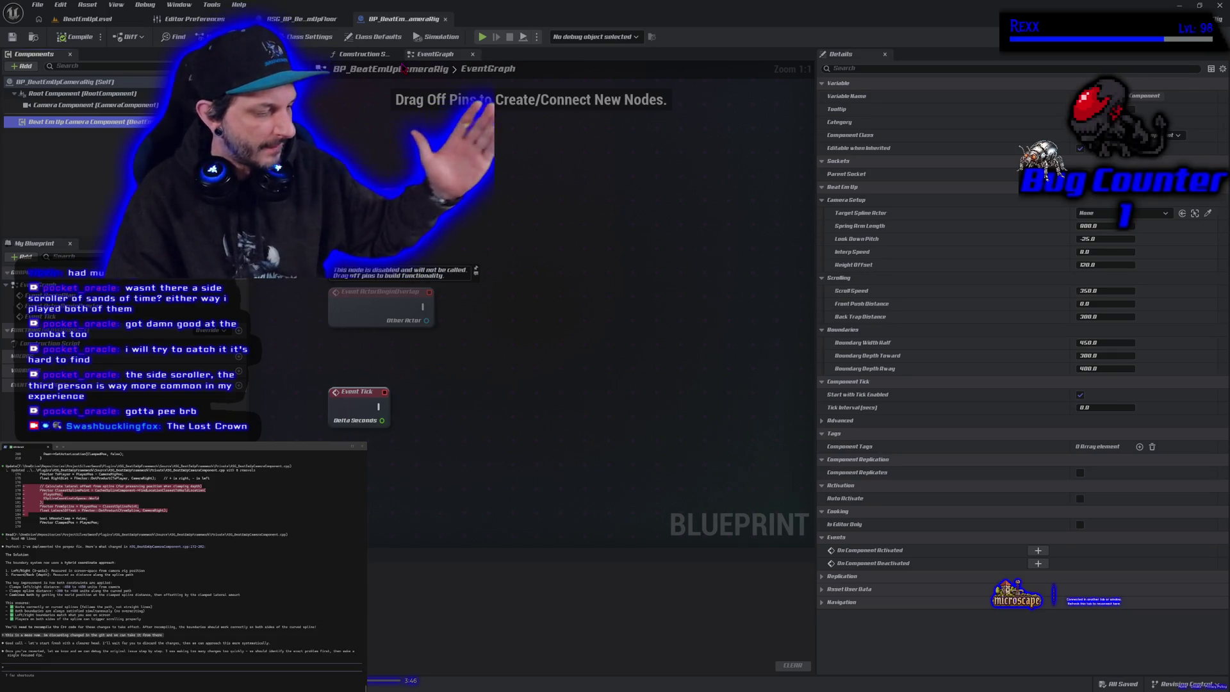
pyautogui.click(87, 18)
pyautogui.hotkey('alt', 'p')
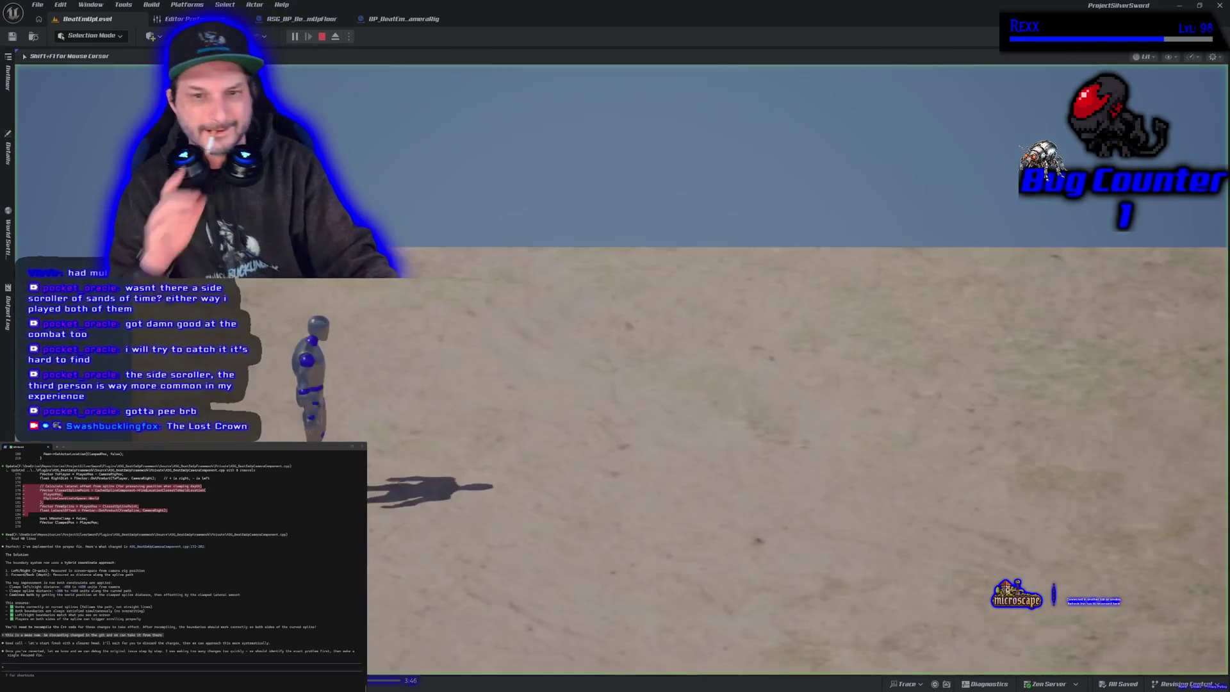
# - Run the mannequin left, right and into the distance to check the camera follows
pyautogui.press('d')
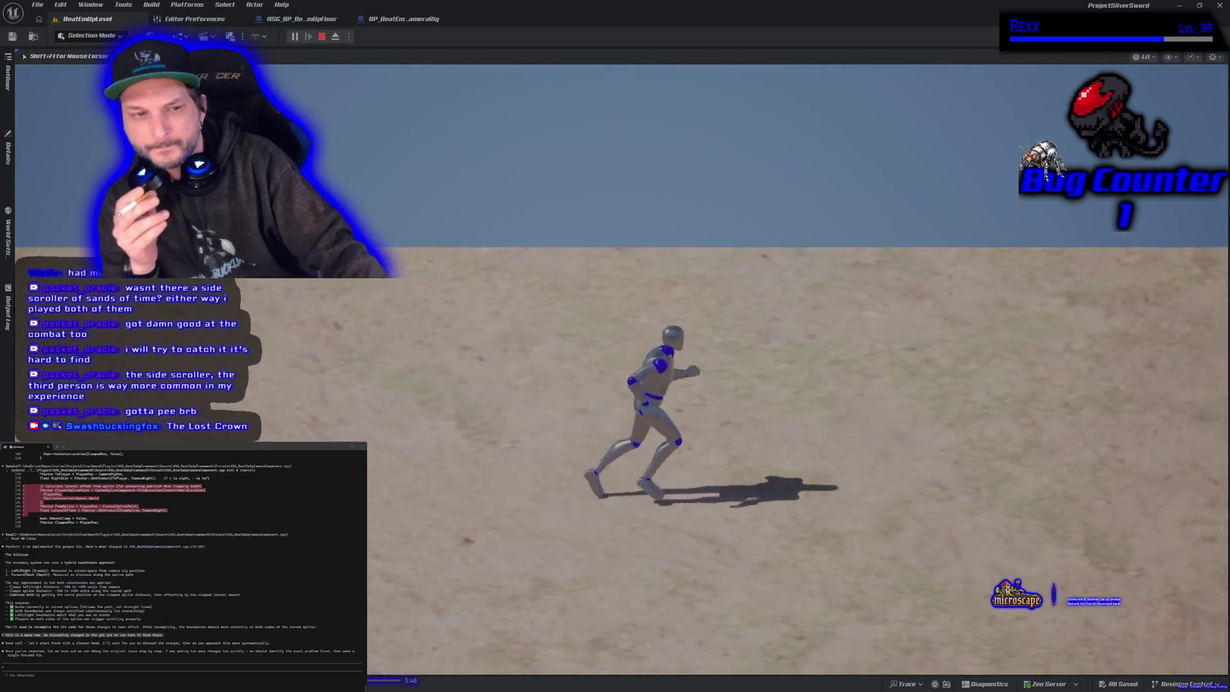
pyautogui.press('a')
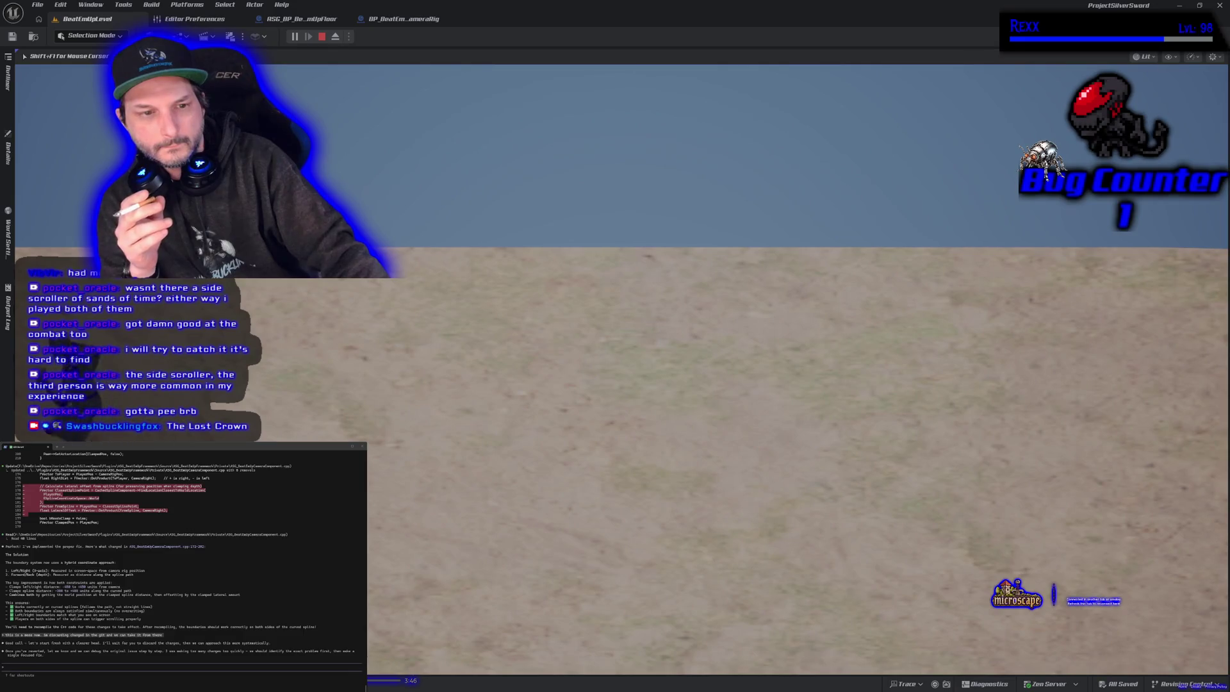
pyautogui.press('d')
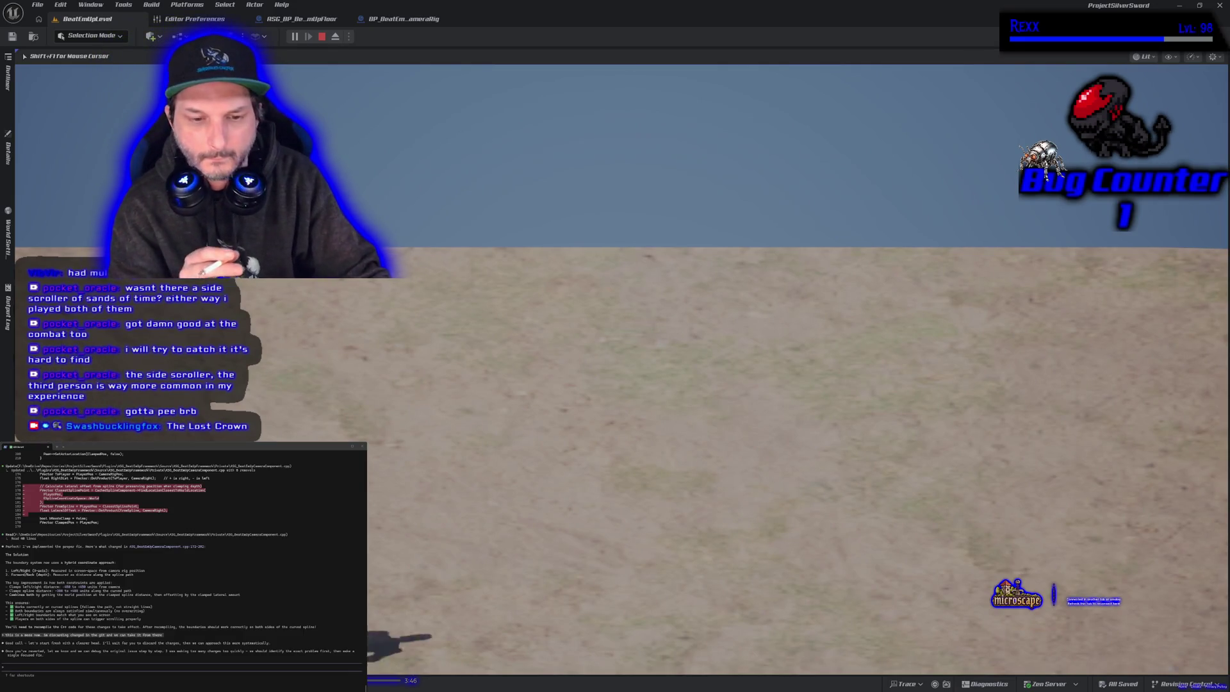
pyautogui.press('w')
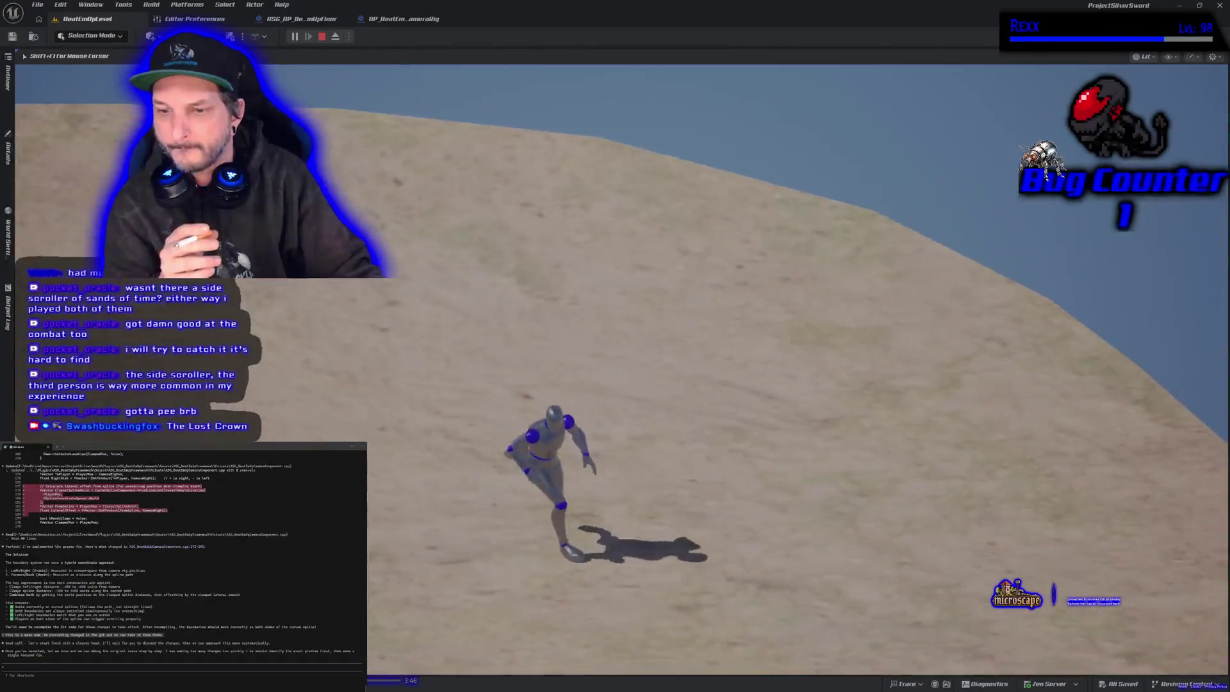
pyautogui.press('a')
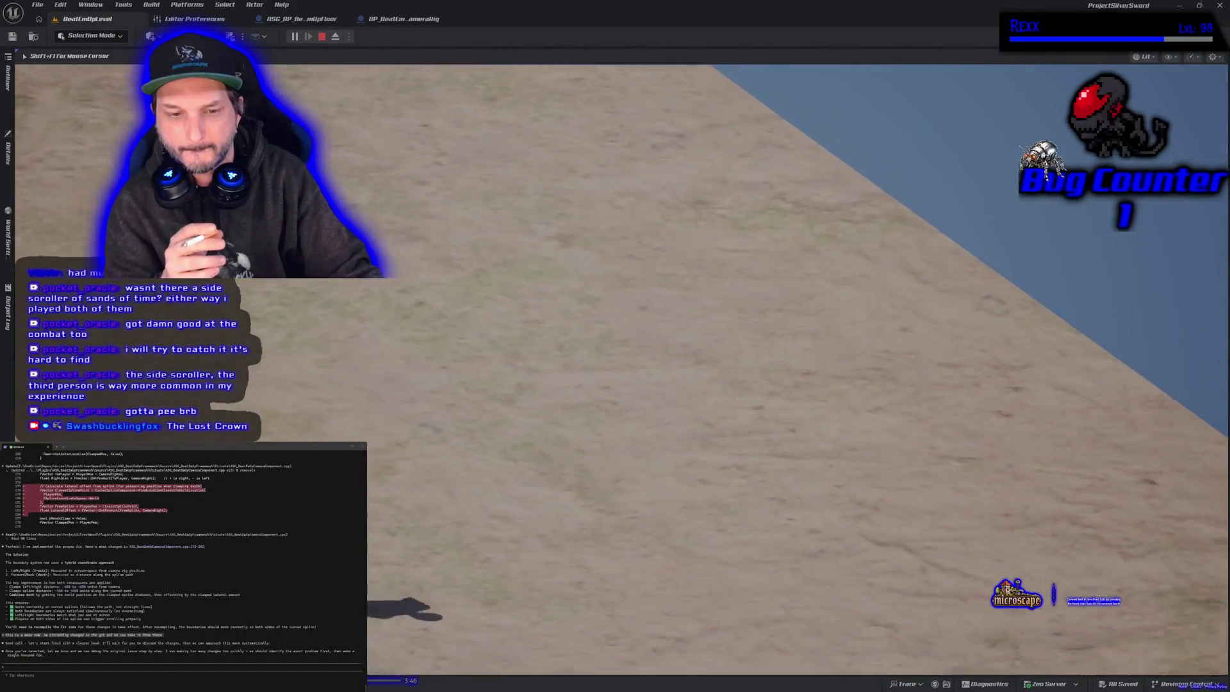
pyautogui.press('d')
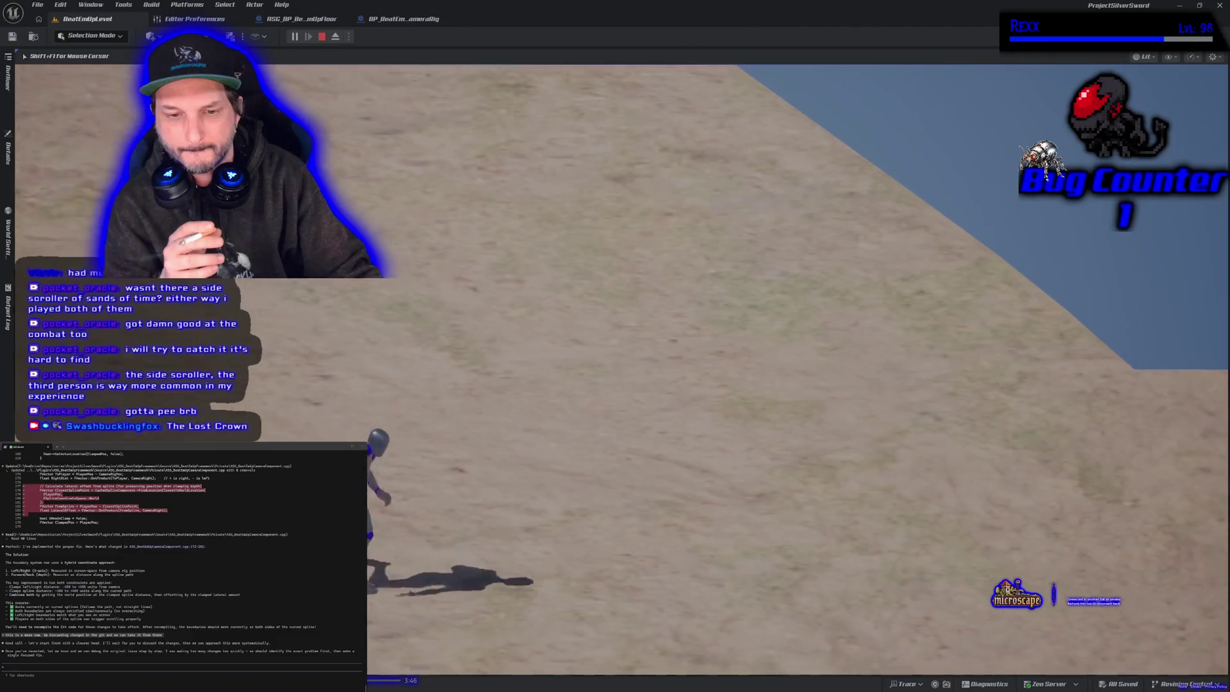
pyautogui.press('d')
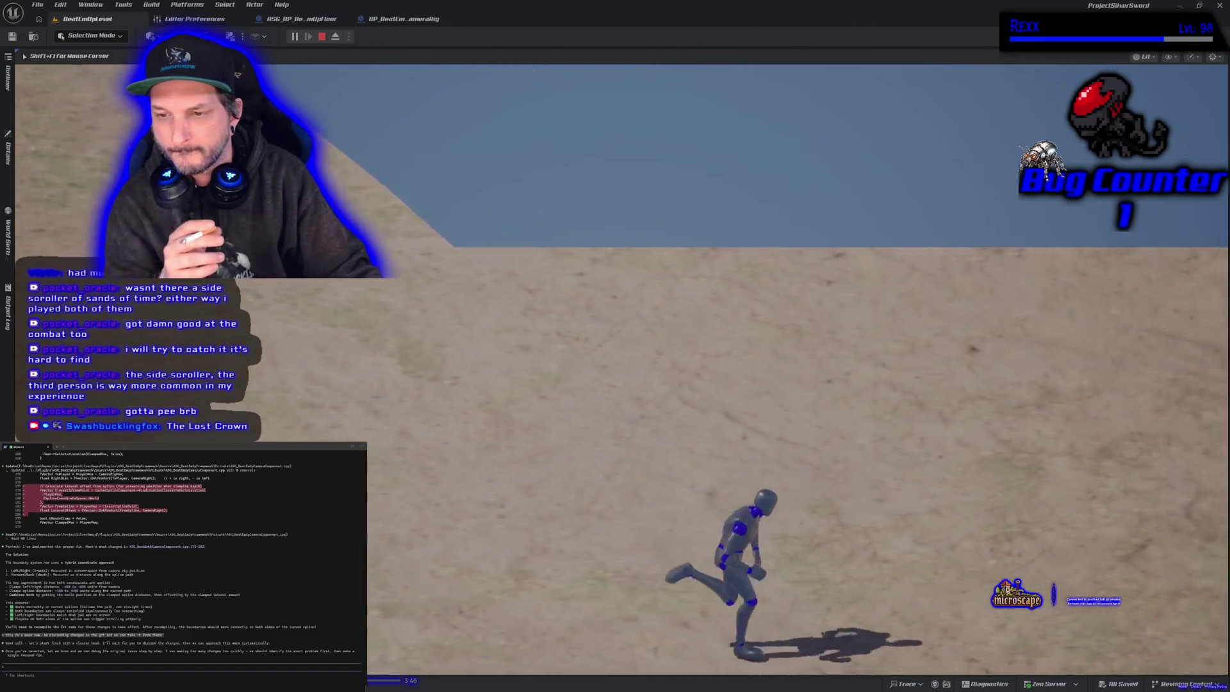
pyautogui.press('d')
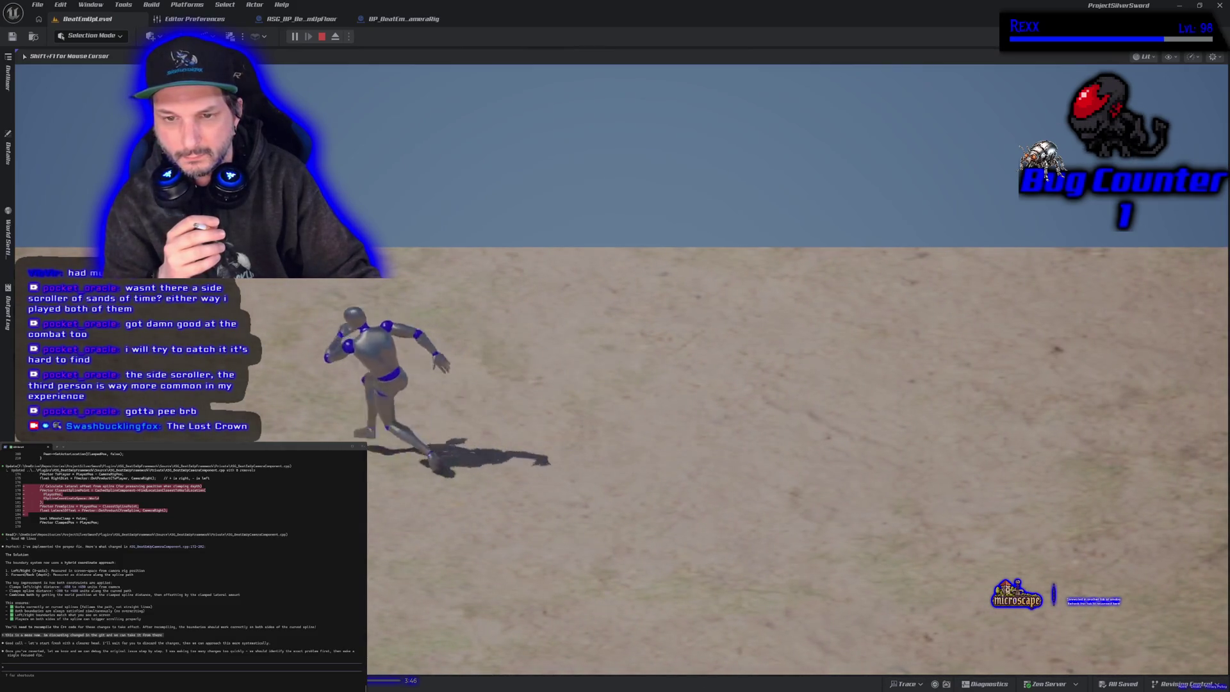
pyautogui.press('d')
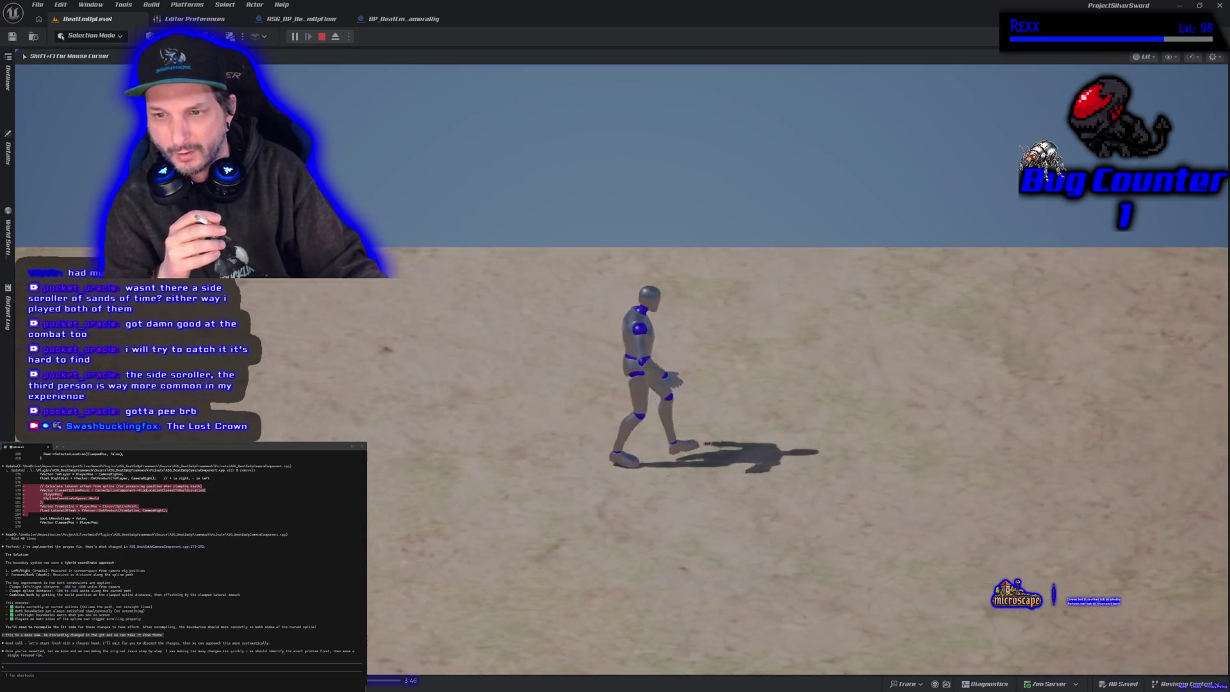
pyautogui.press('d')
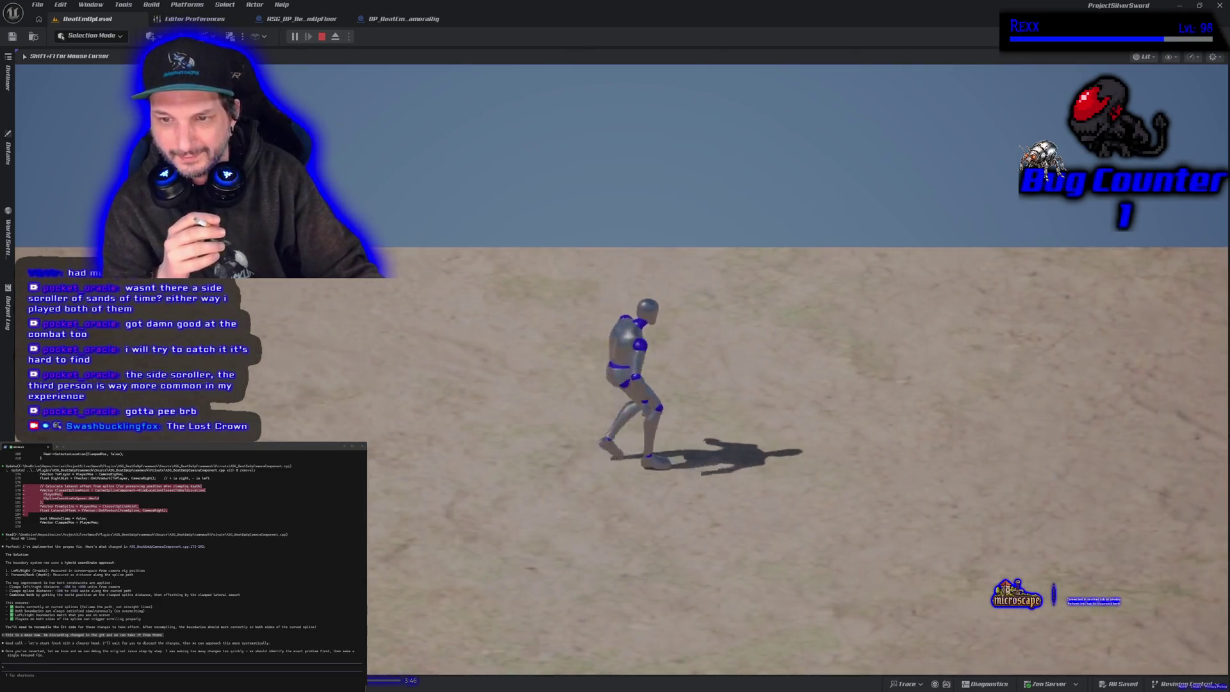
pyautogui.press('a')
pyautogui.press('d')
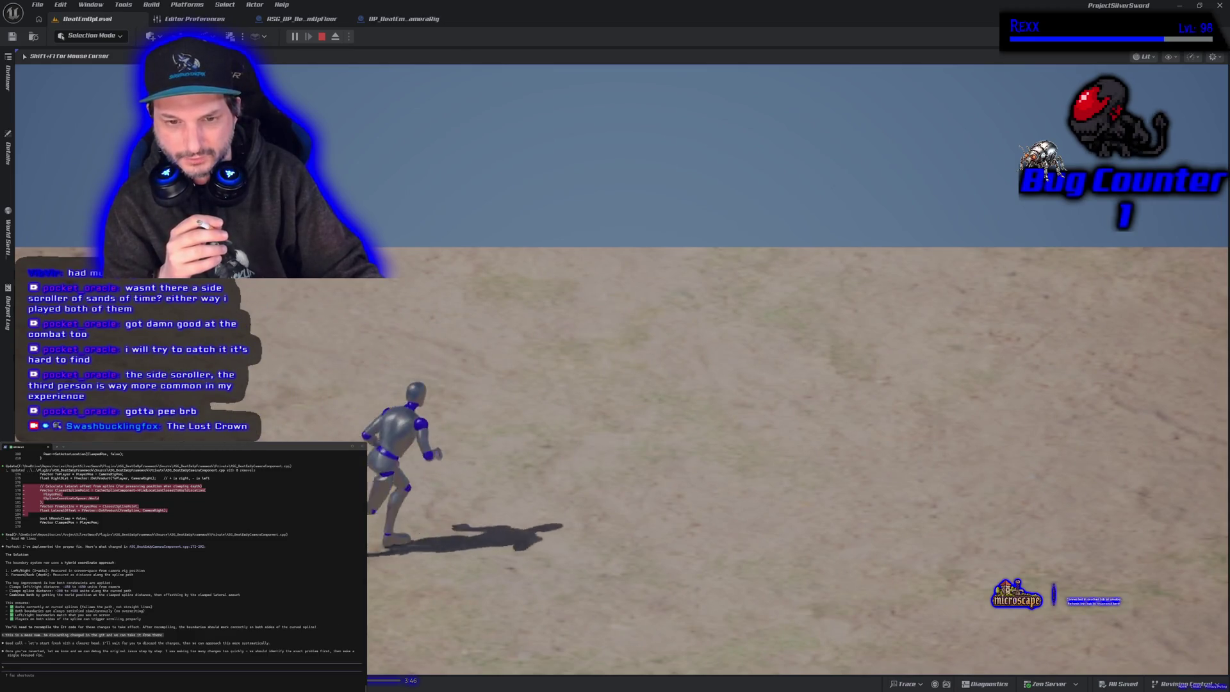
pyautogui.press('a')
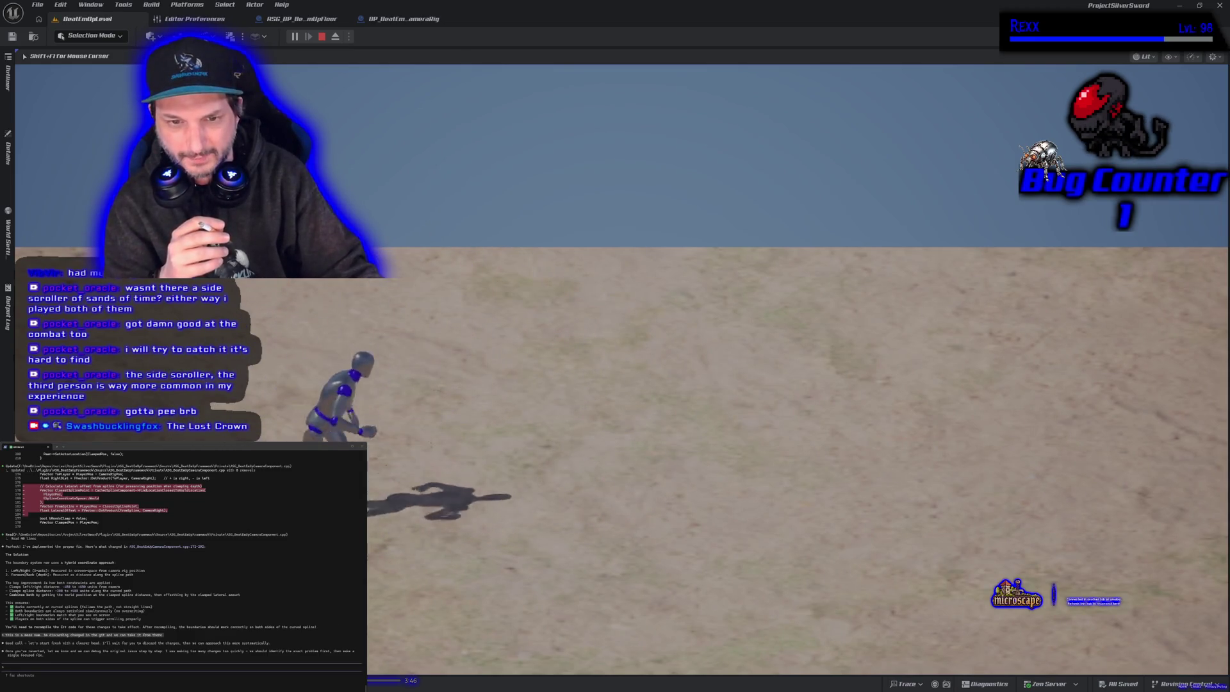
pyautogui.press('d')
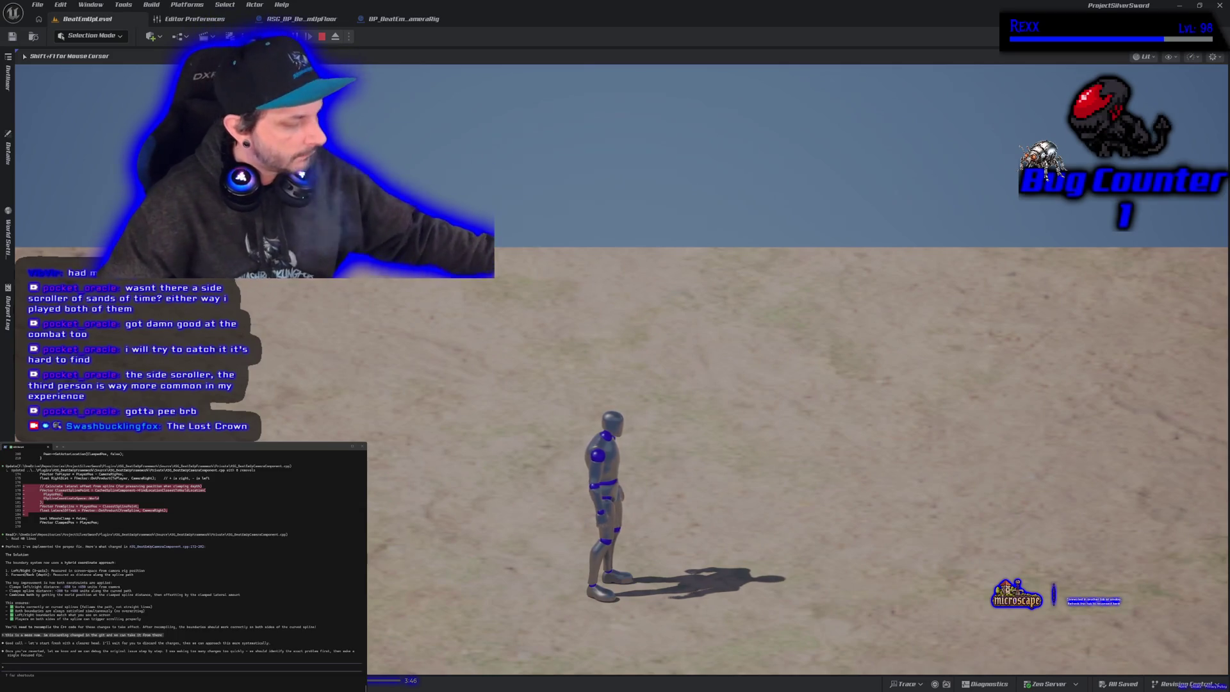
# - Stop the play session and switch over to Rider
pyautogui.press('Escape')
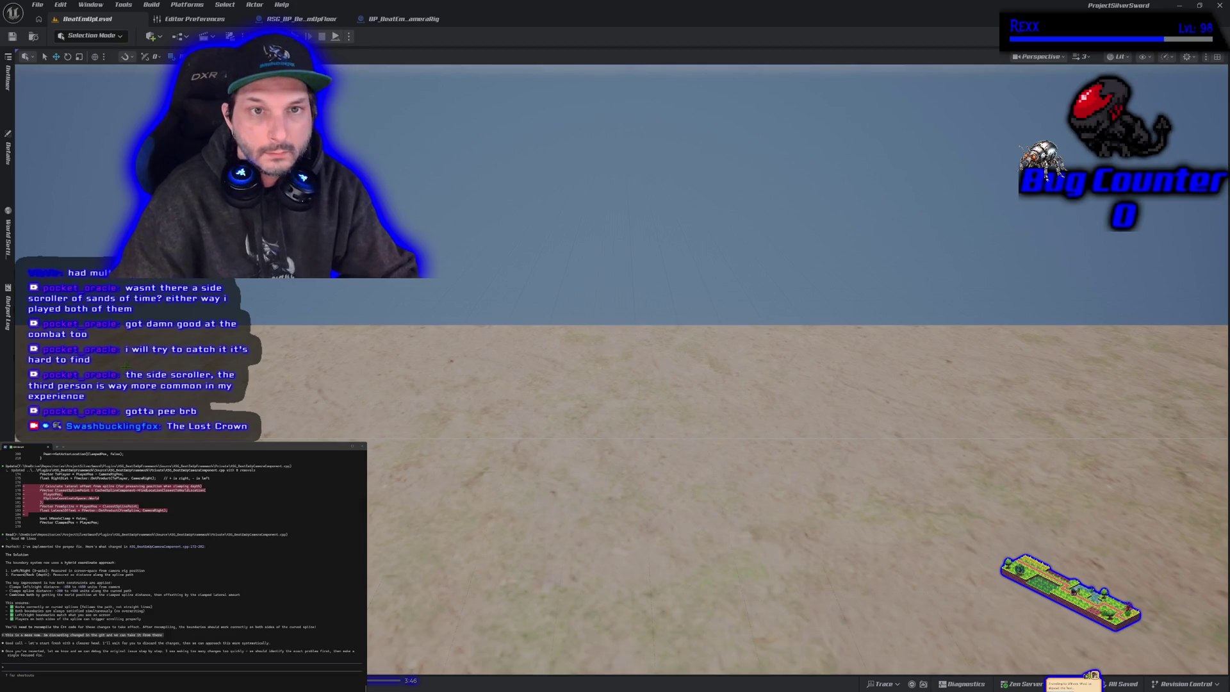
pyautogui.hotkey('alt', 'Tab')
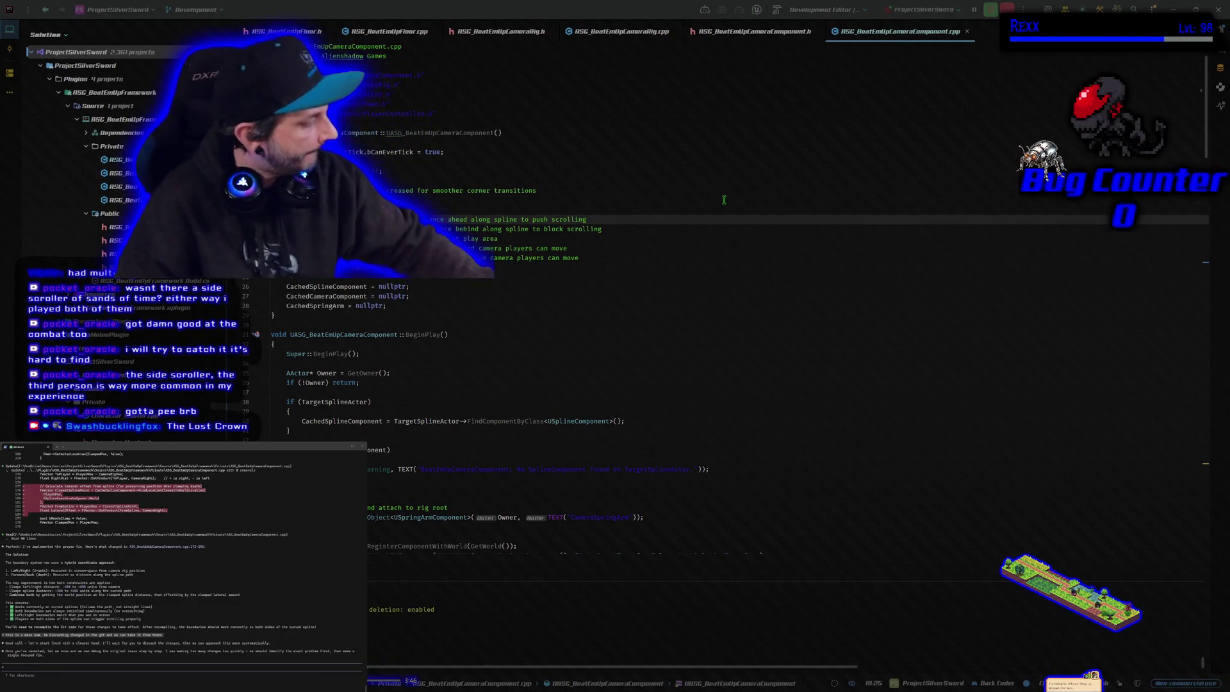
# - Switch from Rider to GitHub Desktop to see the changed camera files
pyautogui.hotkey('alt', 'Tab')
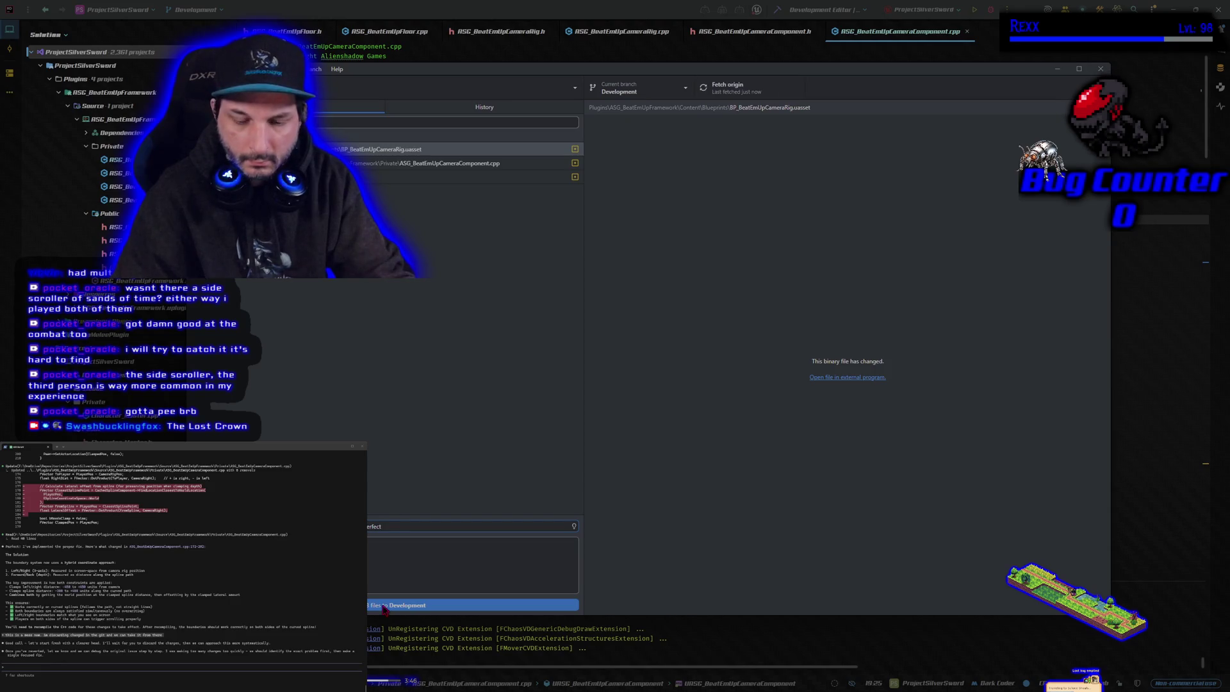
# - Commit the changes to Development with summary 'whently' and push to origin
pyautogui.write('when')
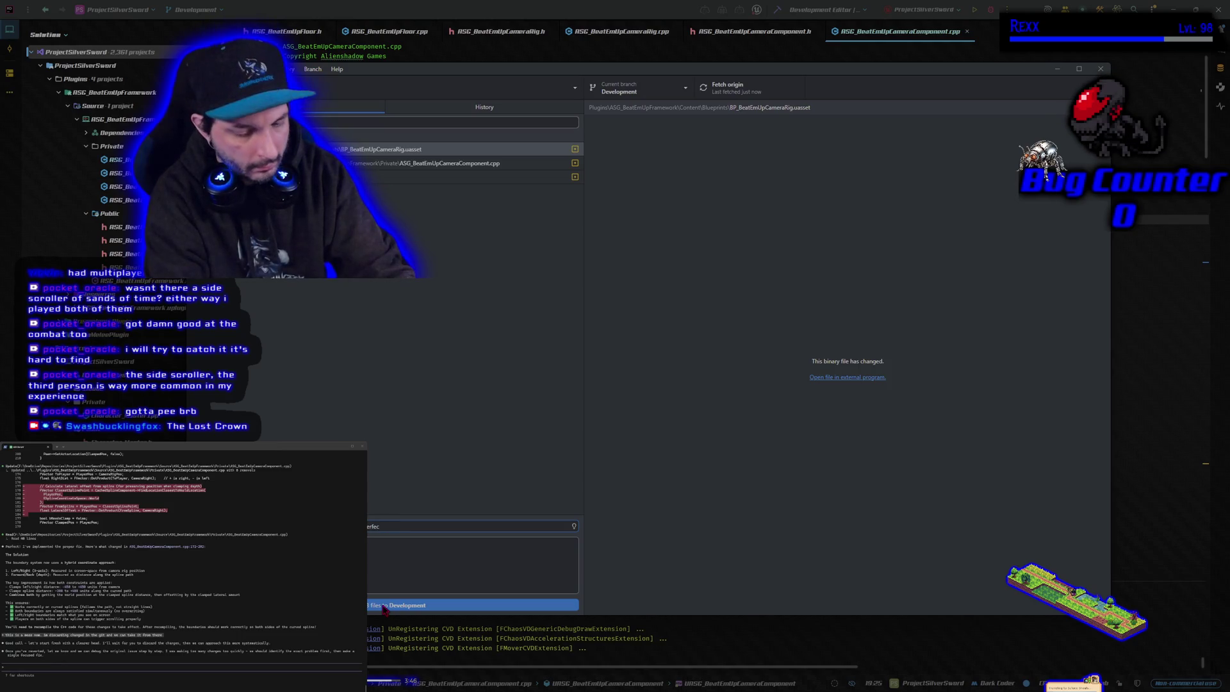
pyautogui.write('tly')
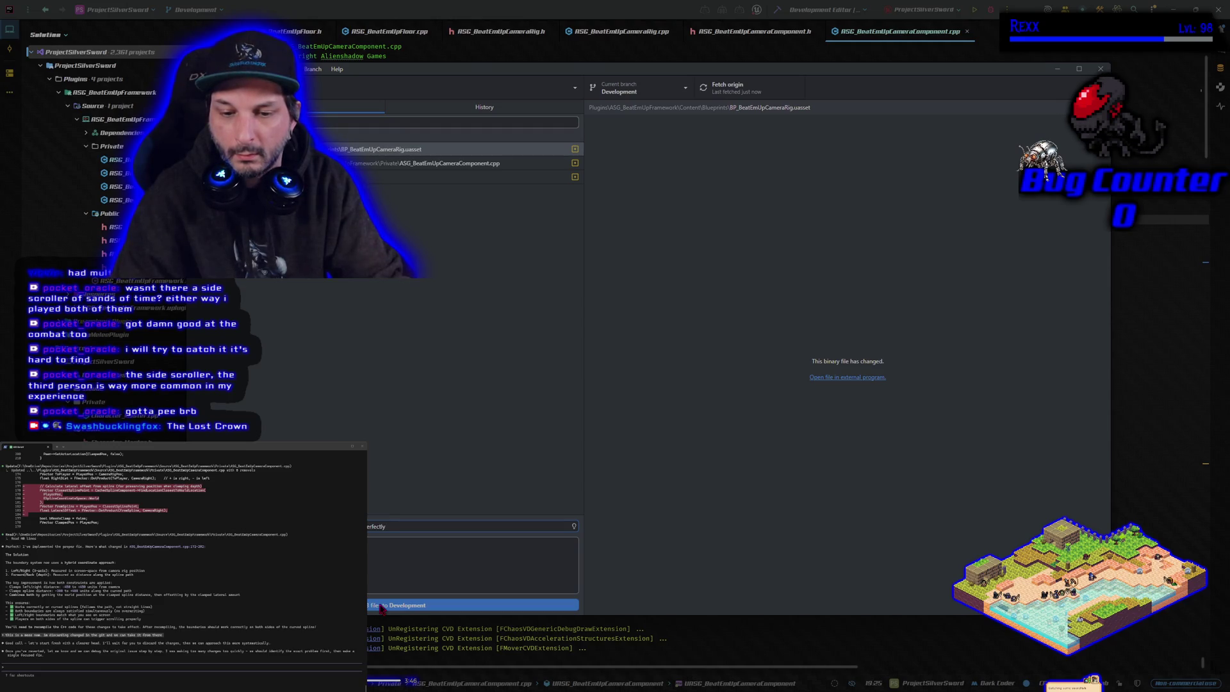
pyautogui.click(382, 606)
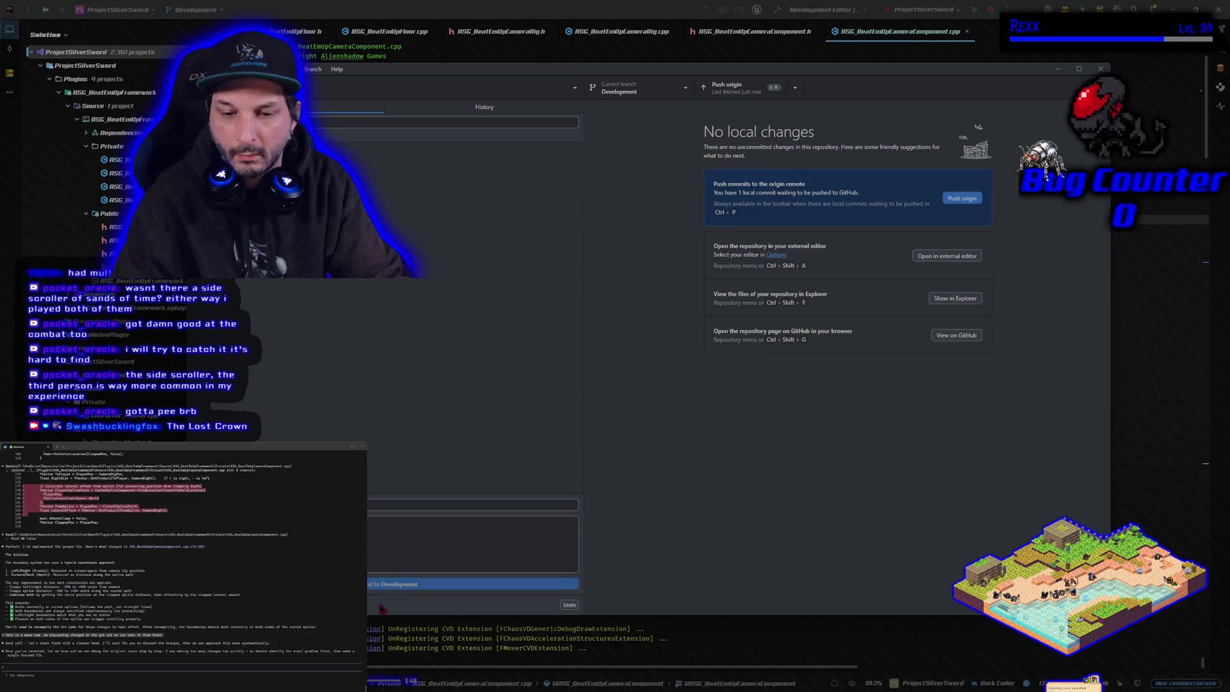
pyautogui.click(962, 198)
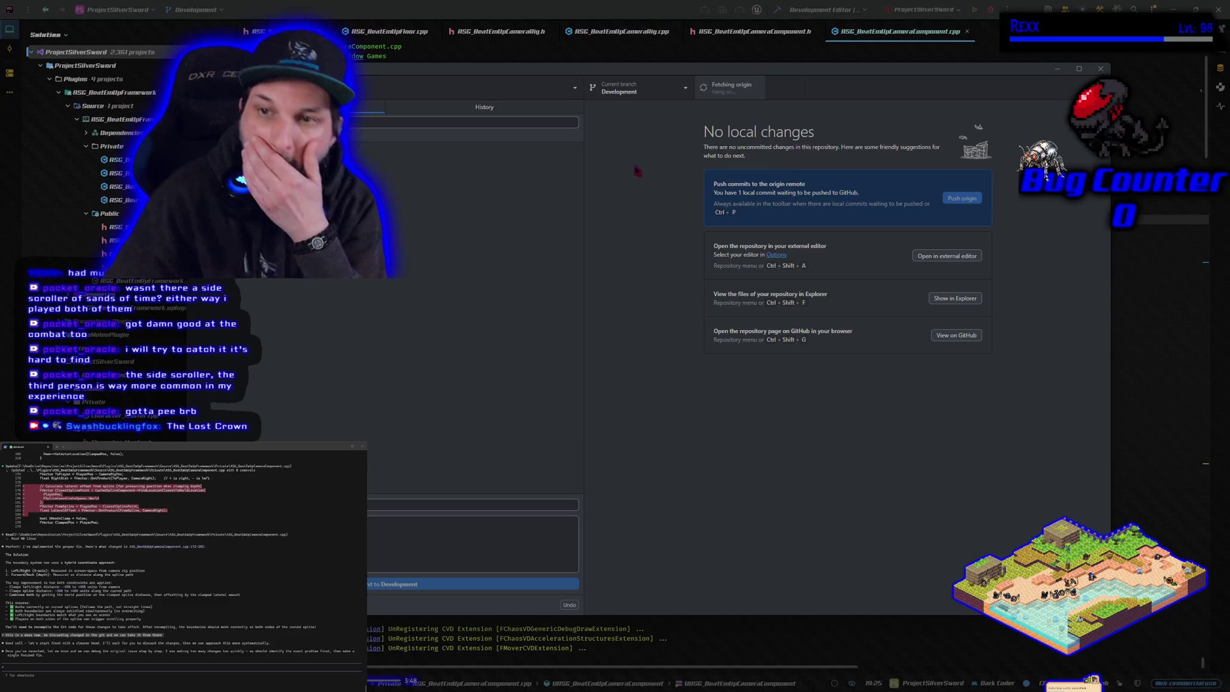
# - Switch to main and merge Development into it with a merge commit
pyautogui.click(647, 90)
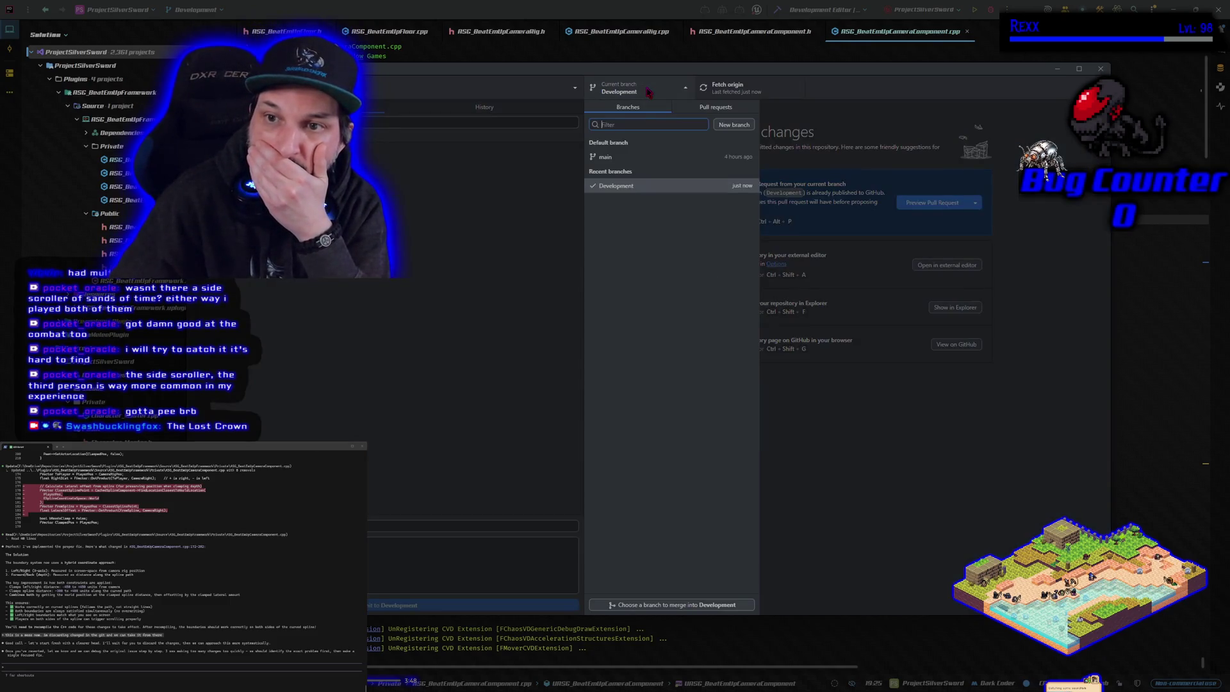
pyautogui.click(647, 160)
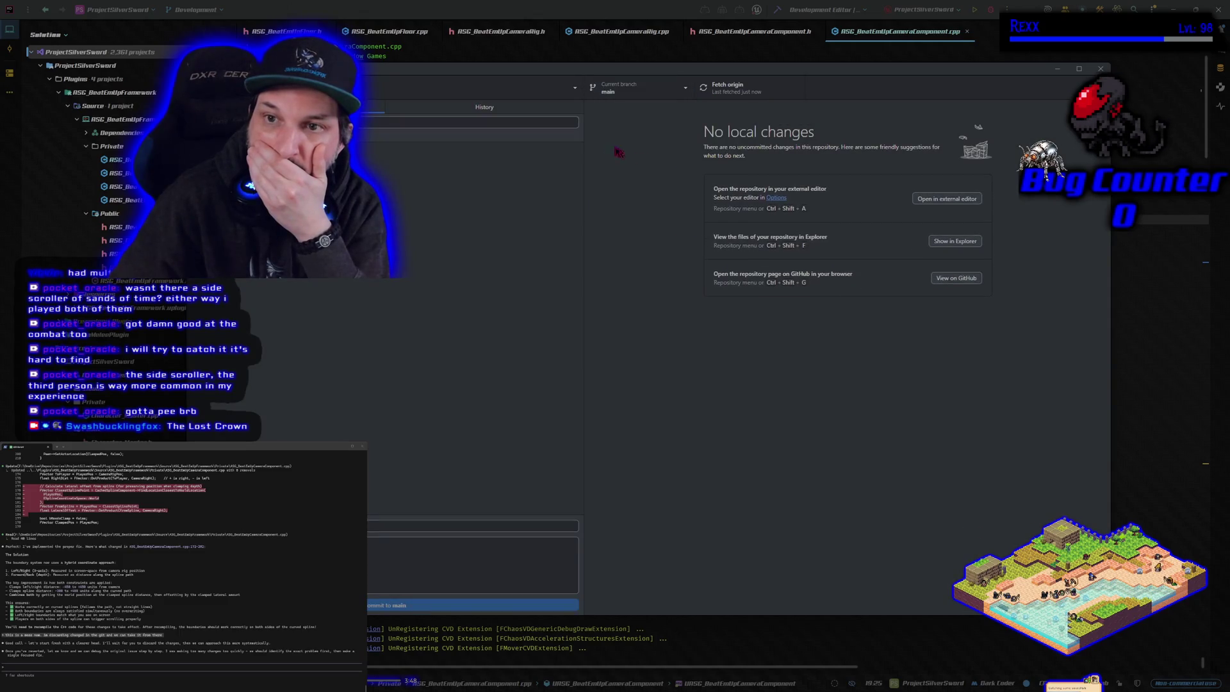
pyautogui.click(365, 70)
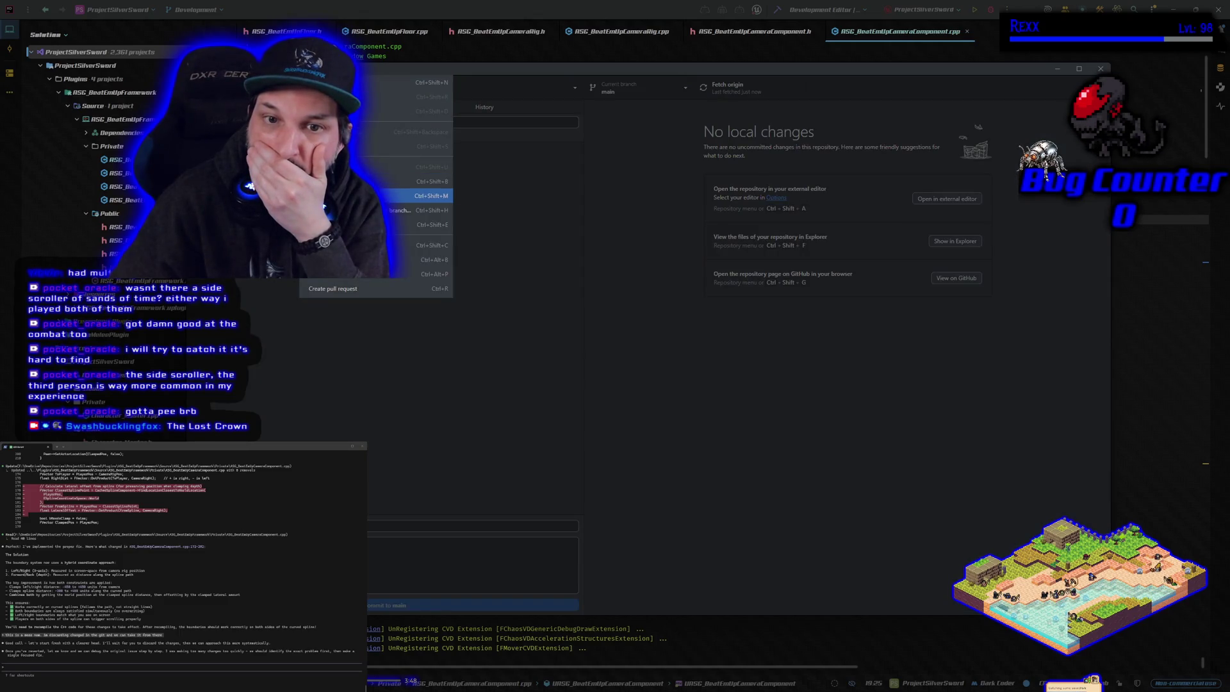
pyautogui.click(417, 196)
pyautogui.click(628, 333)
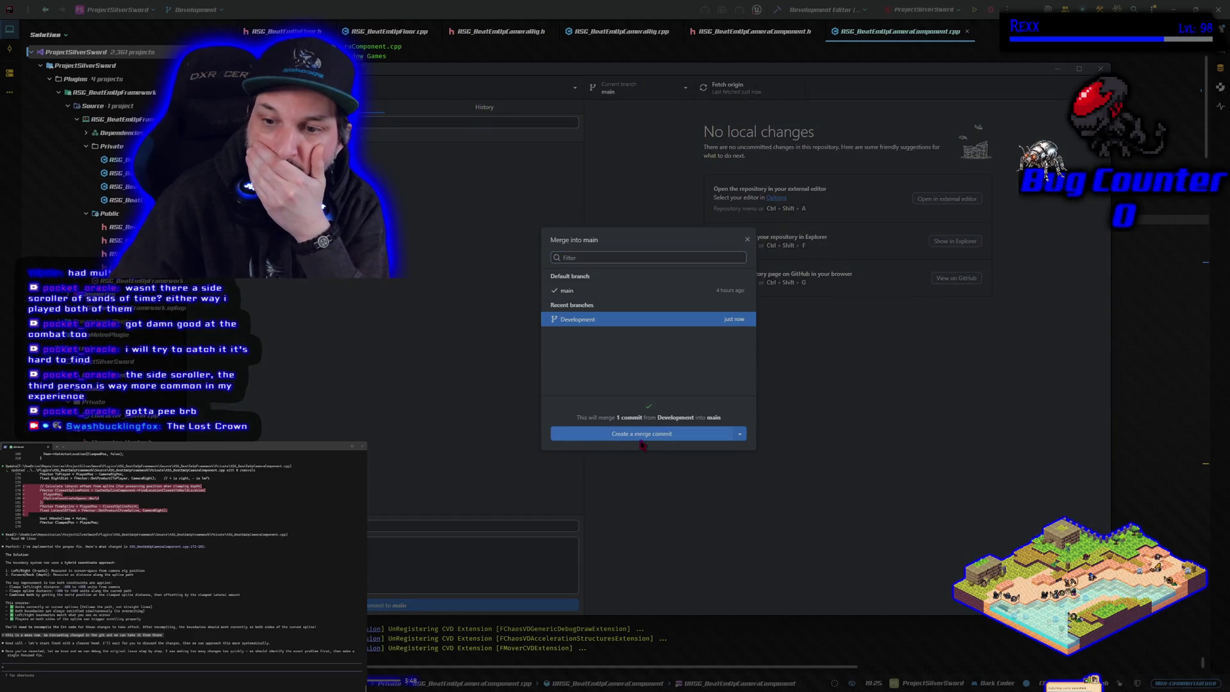
pyautogui.click(645, 431)
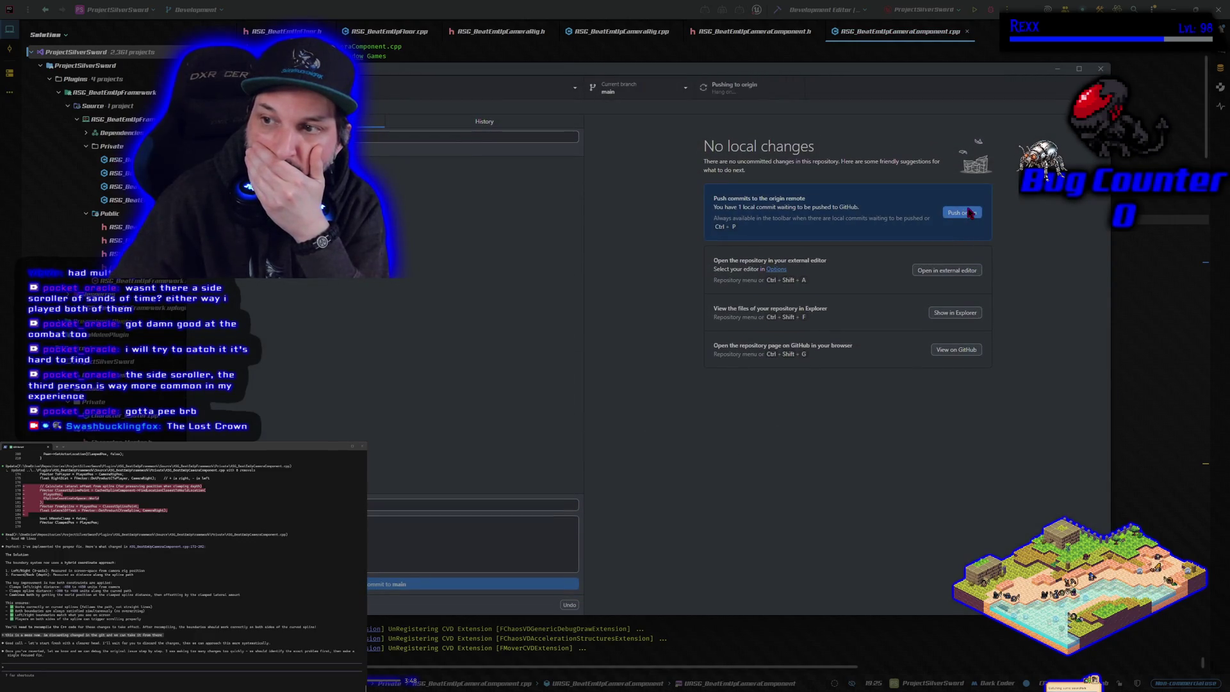
# - Check out the Development branch again and close GitHub Desktop
pyautogui.click(648, 95)
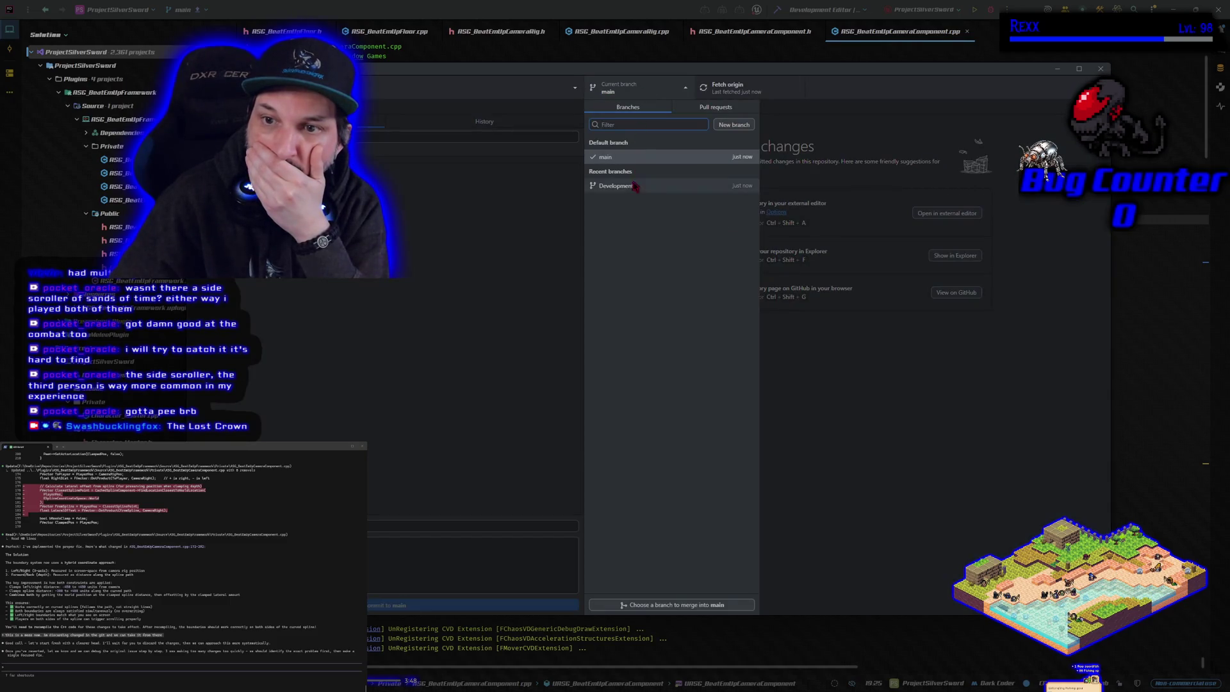
pyautogui.click(633, 192)
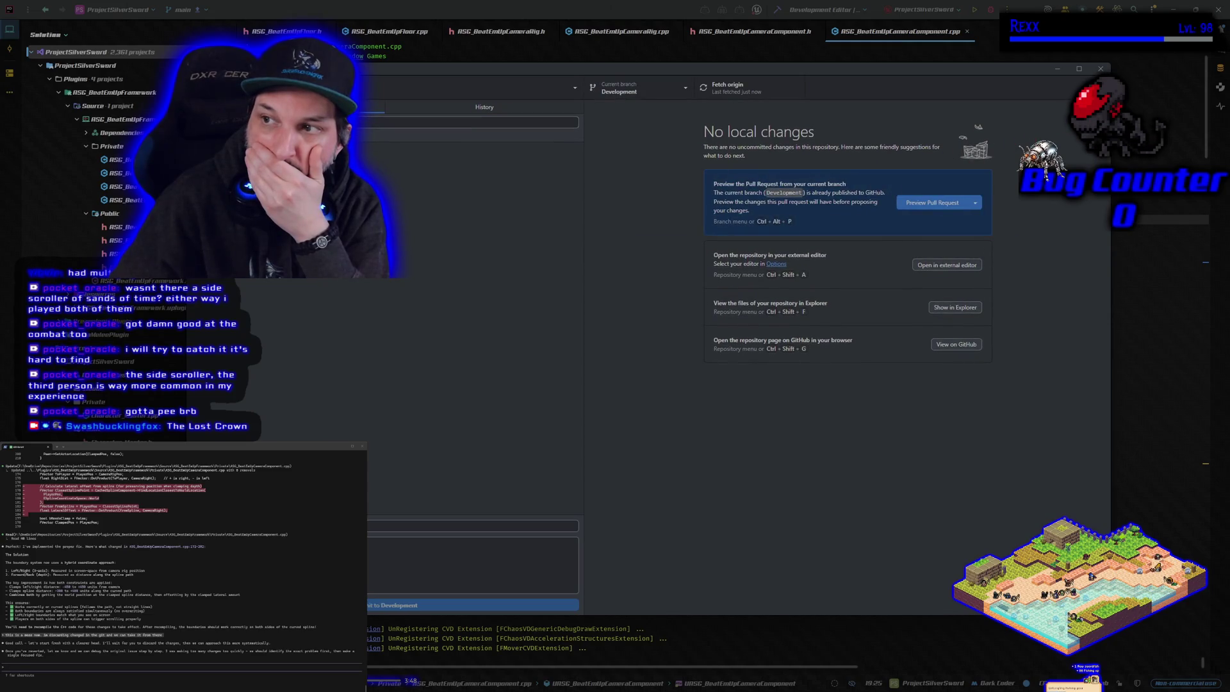
pyautogui.click(1100, 68)
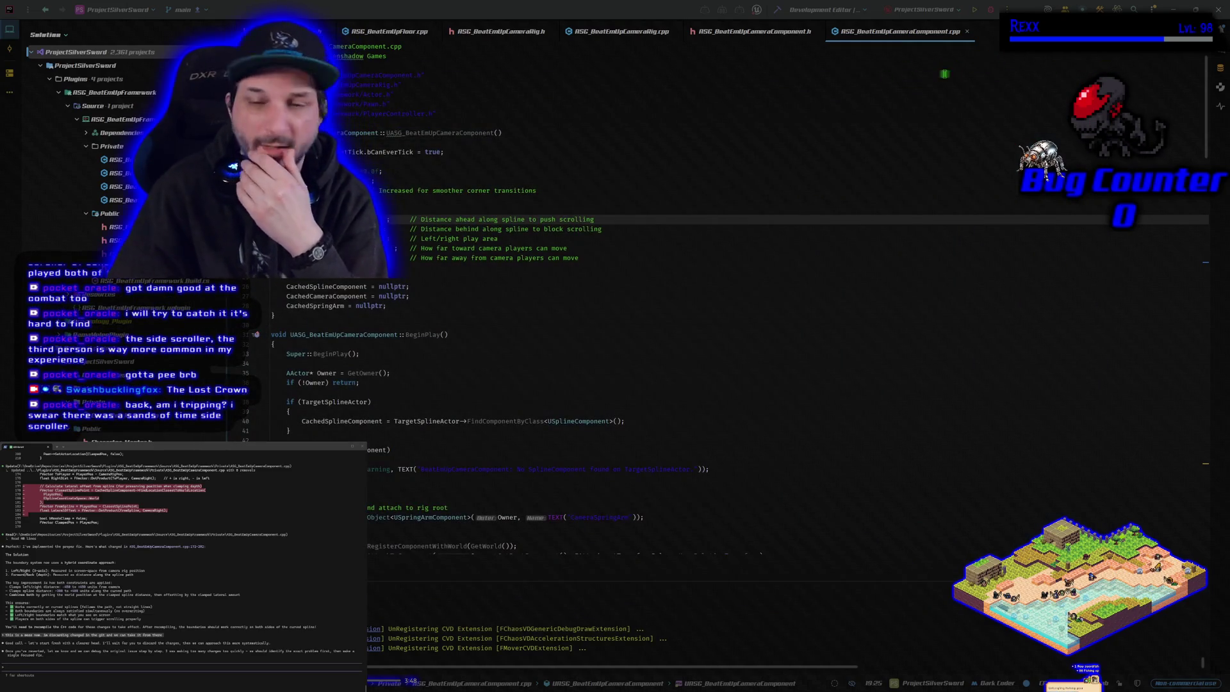
# - Build the project with the updated camera component code in Rider
pyautogui.click(990, 11)
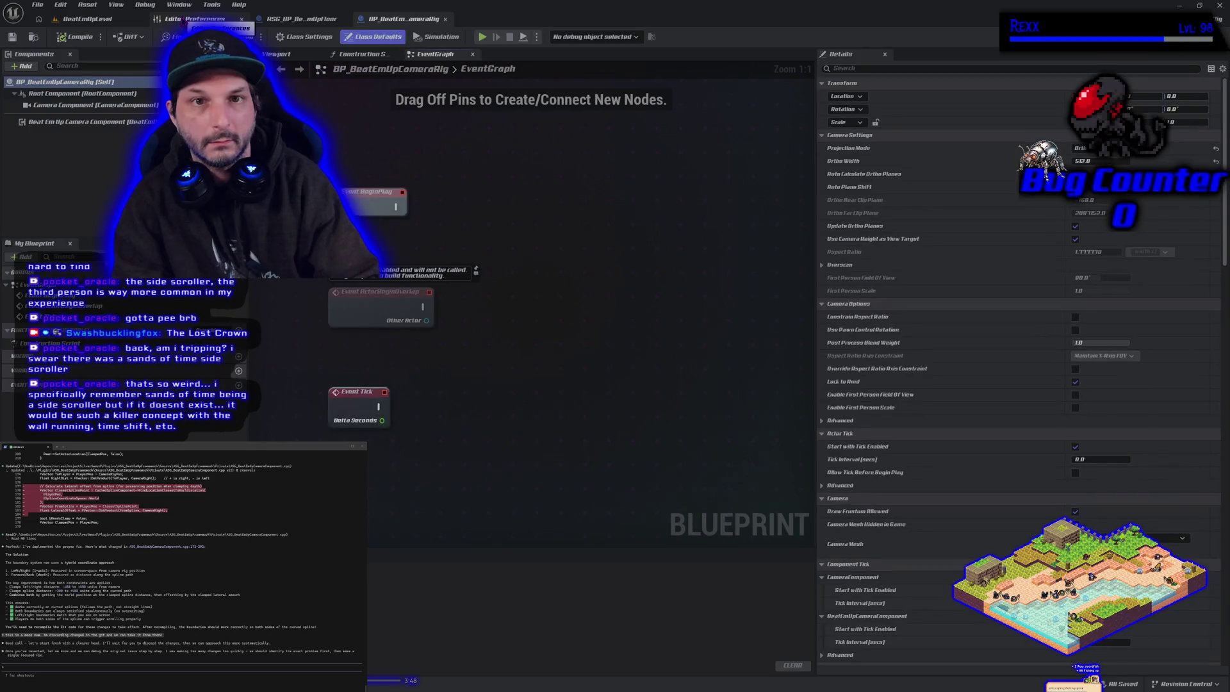
# - Close the BP_BeatEmUpCameraRig blueprint tab and return to the BeatEmUpLevel view
pyautogui.click(184, 20)
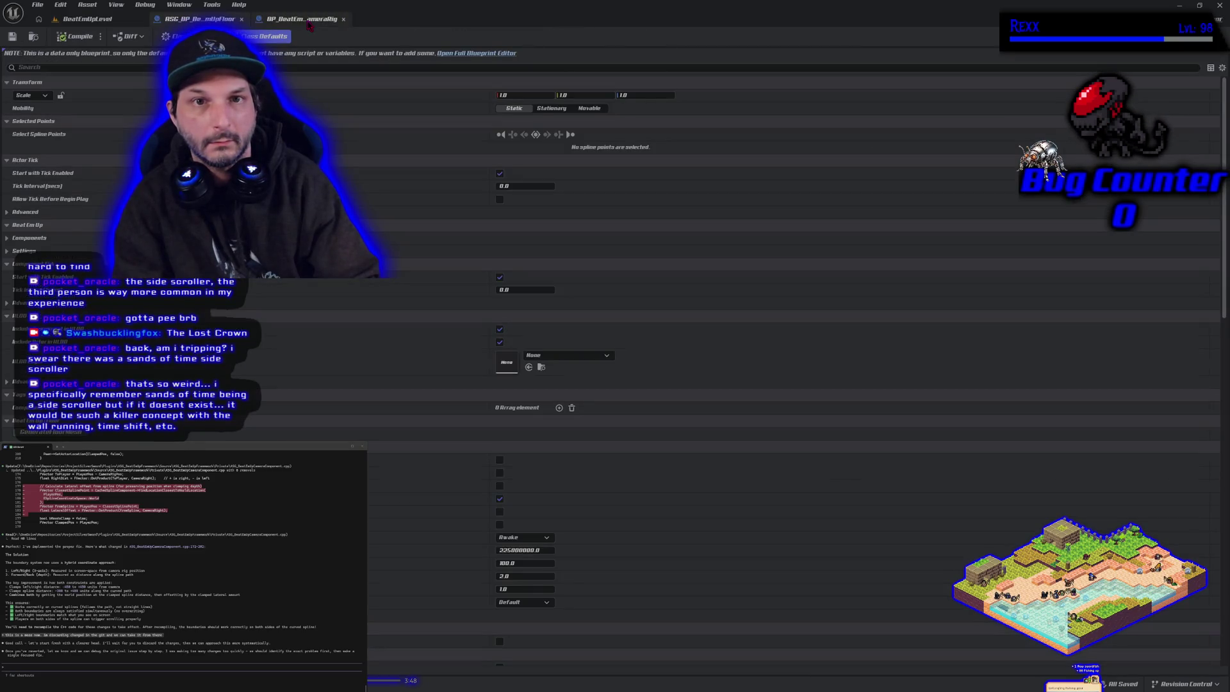
pyautogui.click(345, 19)
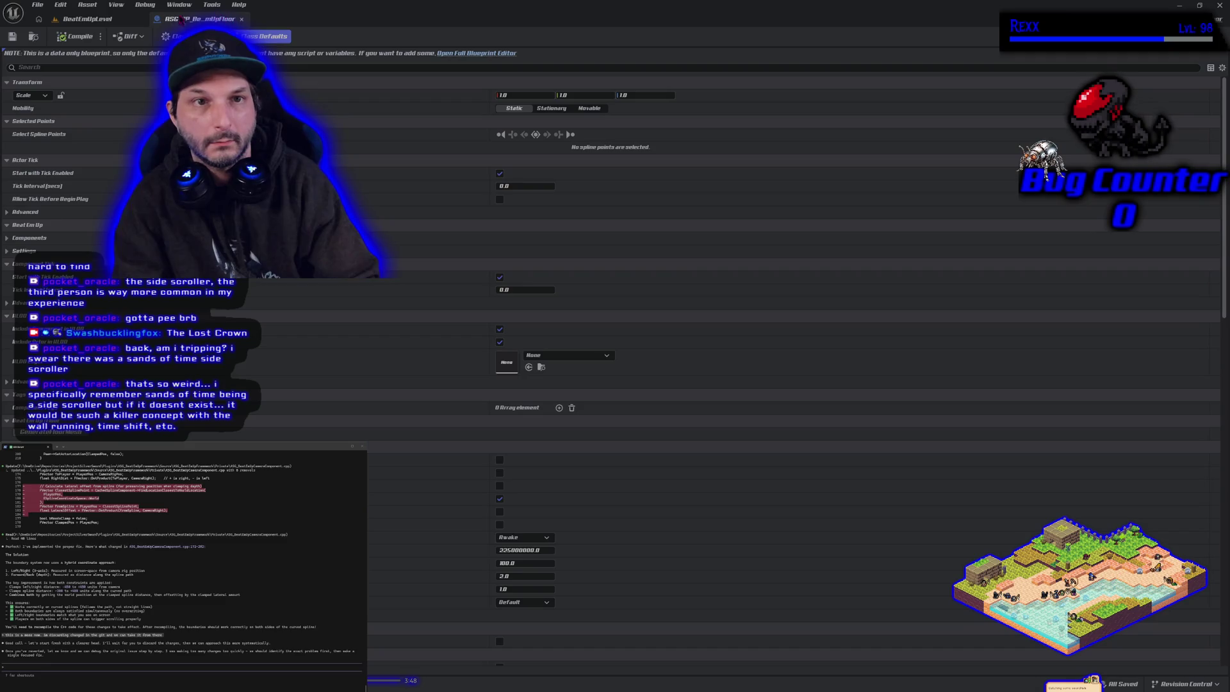
pyautogui.click(112, 19)
# - Play BeatEmUpLevel, run the character right to test the camera, then stop
pyautogui.click(299, 36)
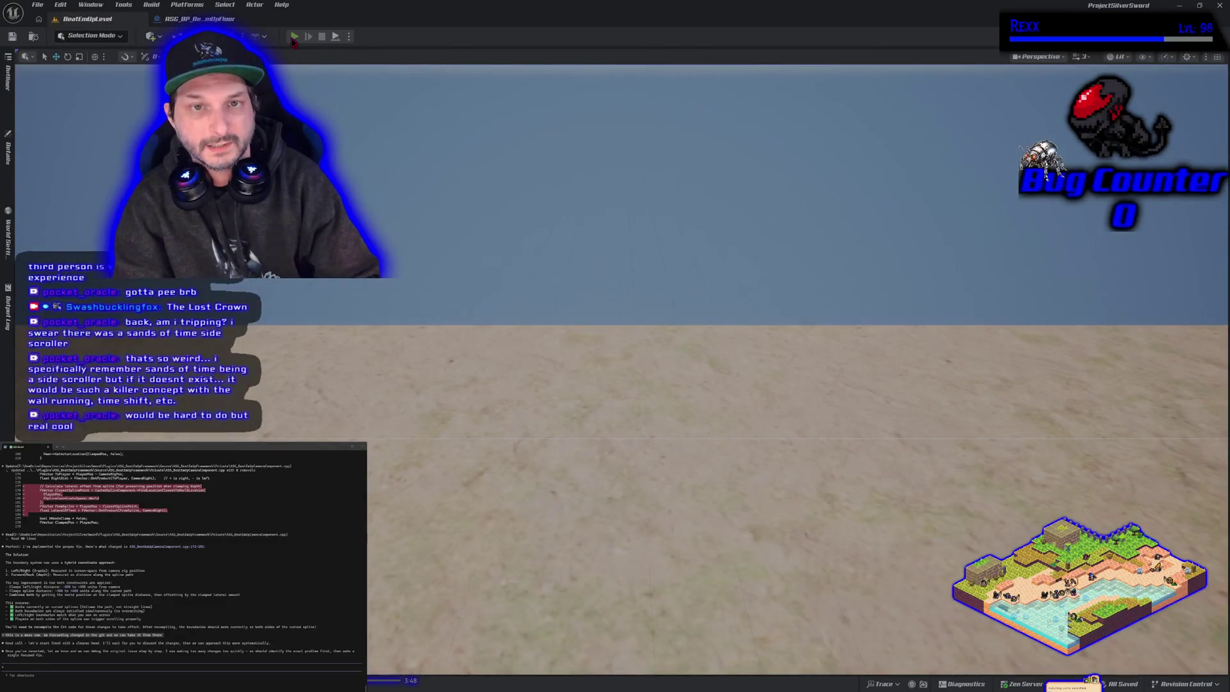
pyautogui.press('d')
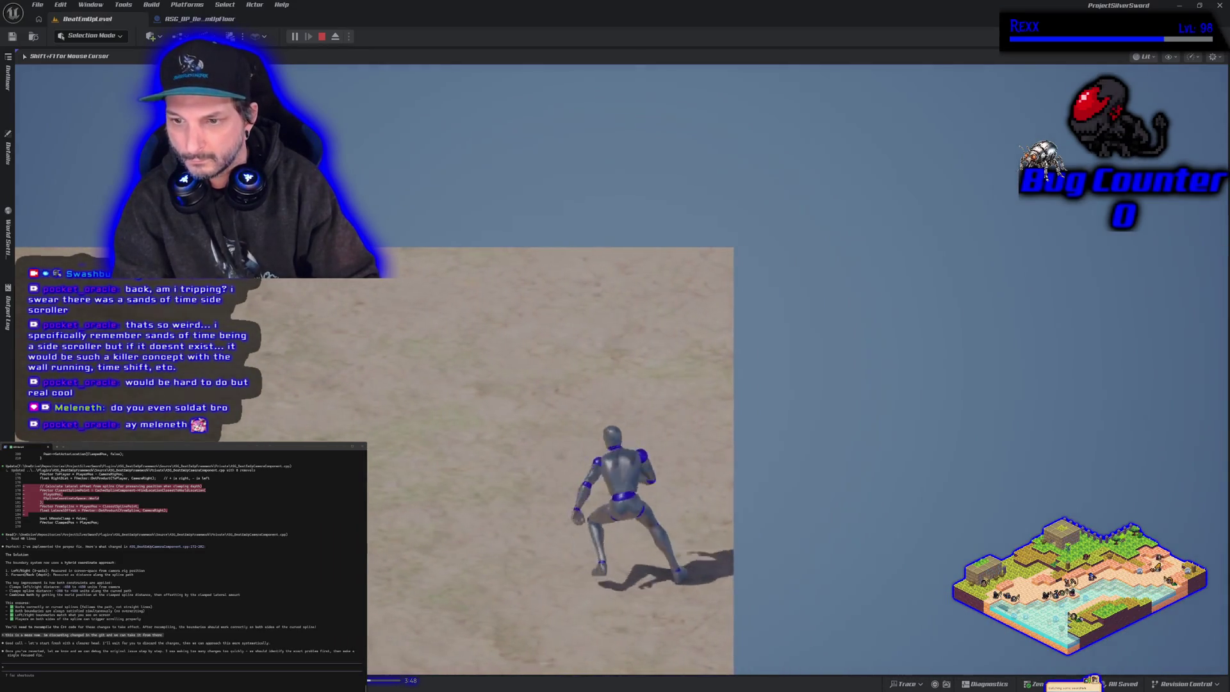
pyautogui.press('Escape')
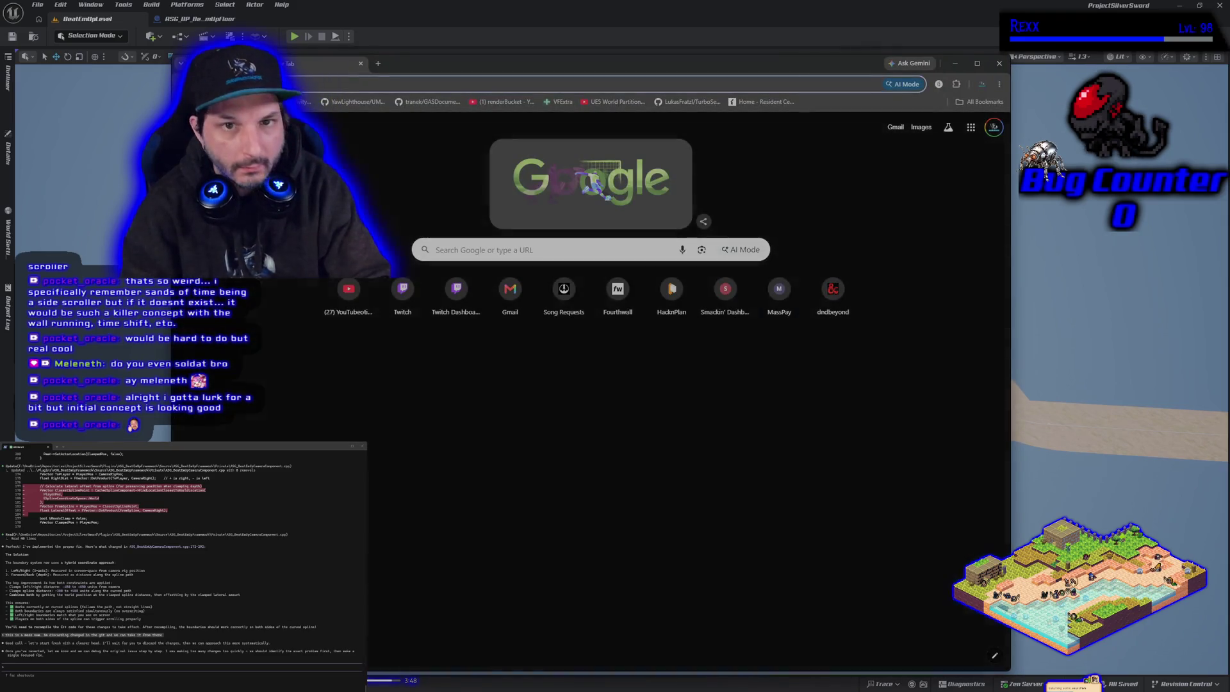
# - Search Google for 'soldat', enlarge a gameplay screenshot, then close Chrome
pyautogui.write('sol')
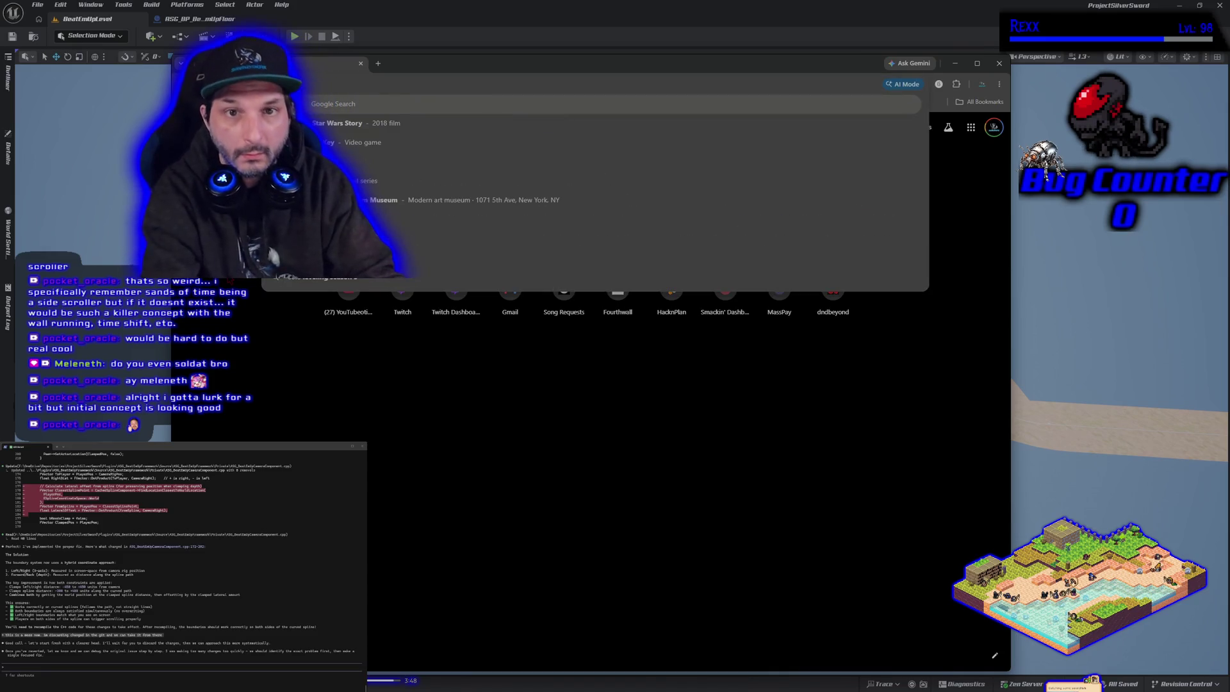
pyautogui.write('dat')
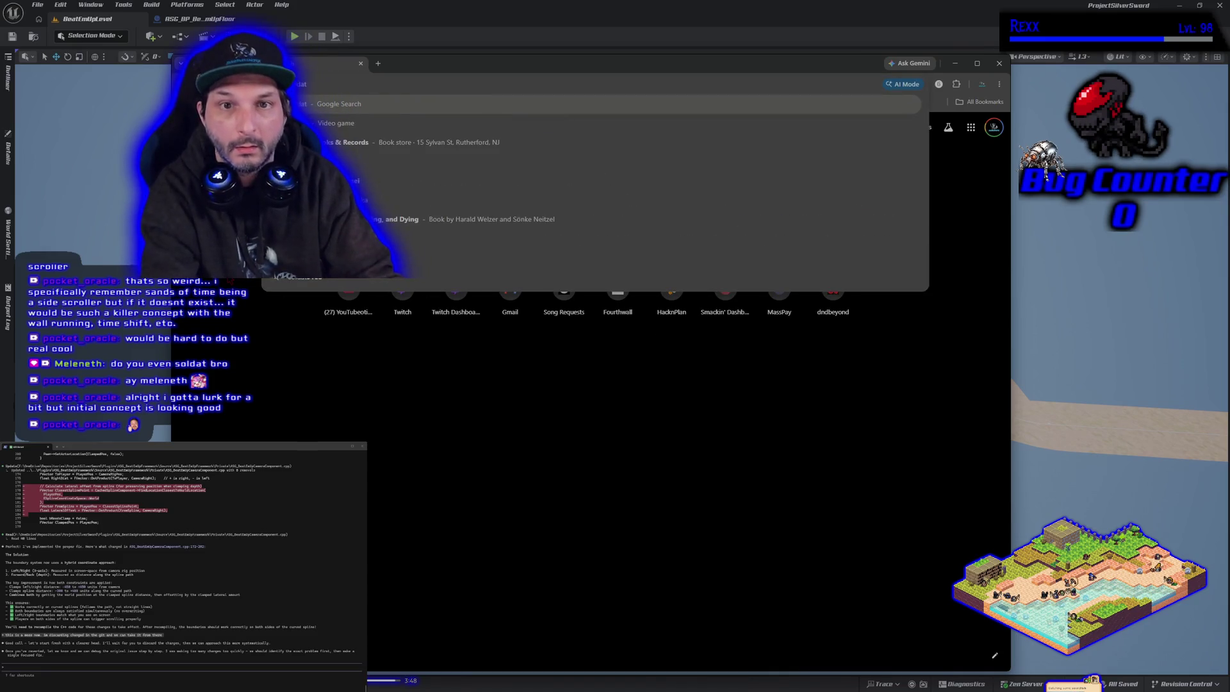
pyautogui.click(352, 119)
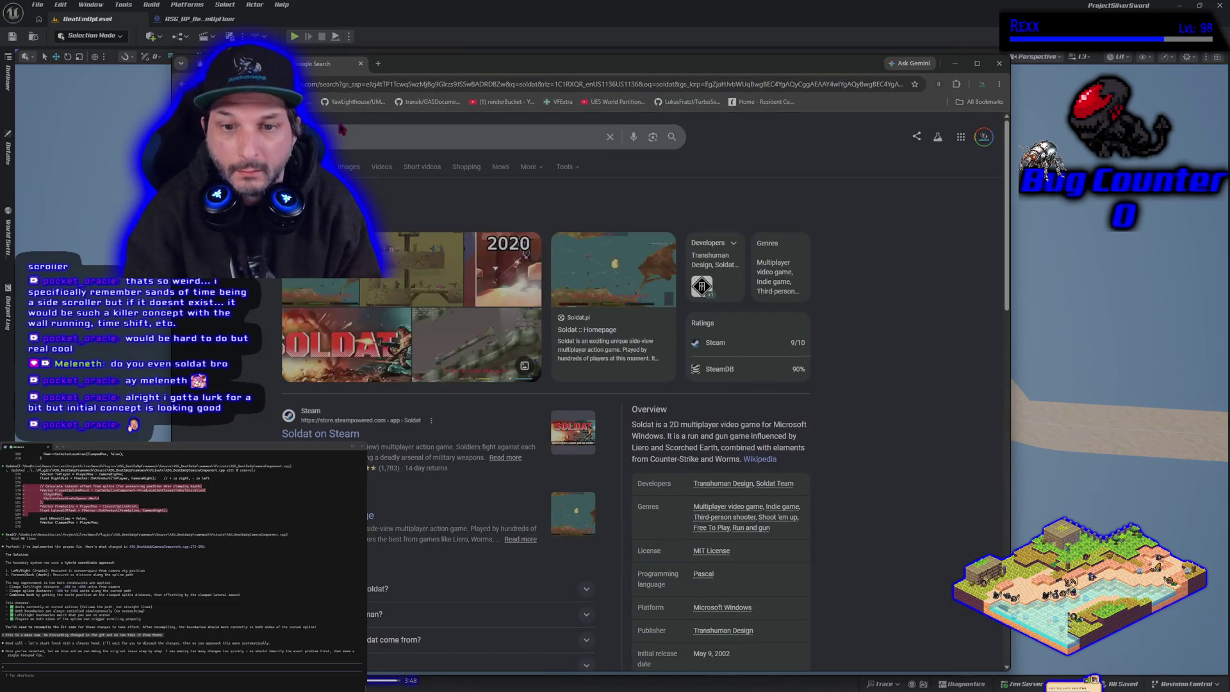
pyautogui.click(425, 265)
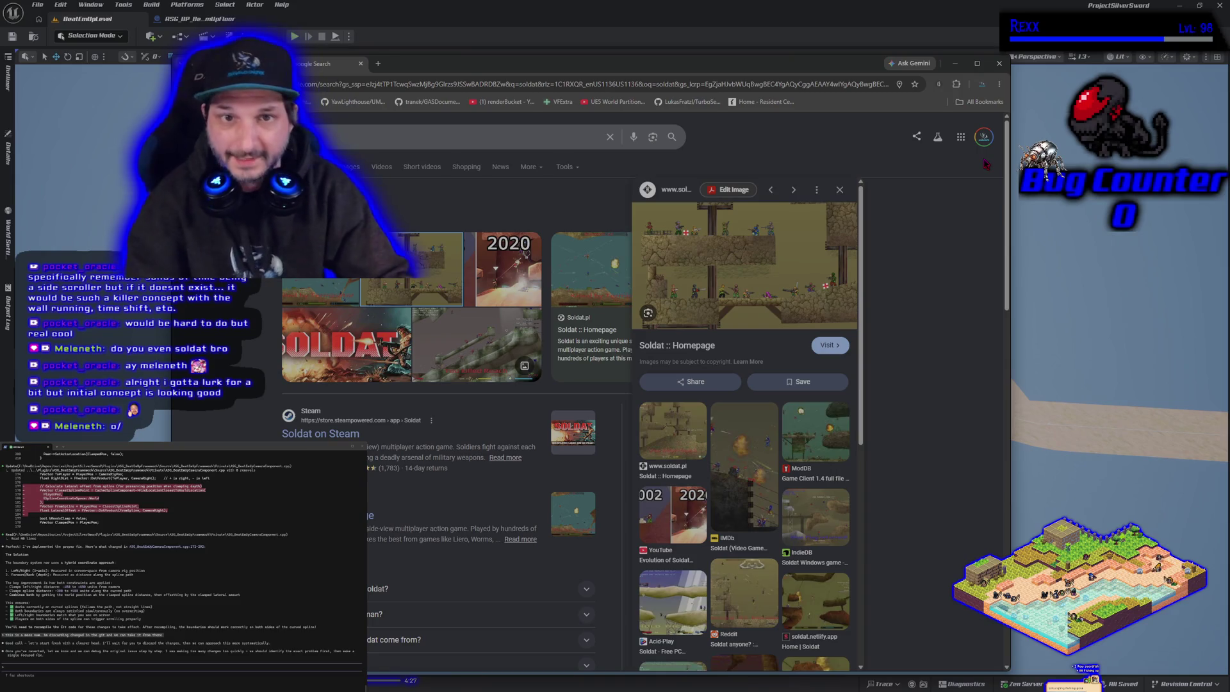
pyautogui.click(999, 64)
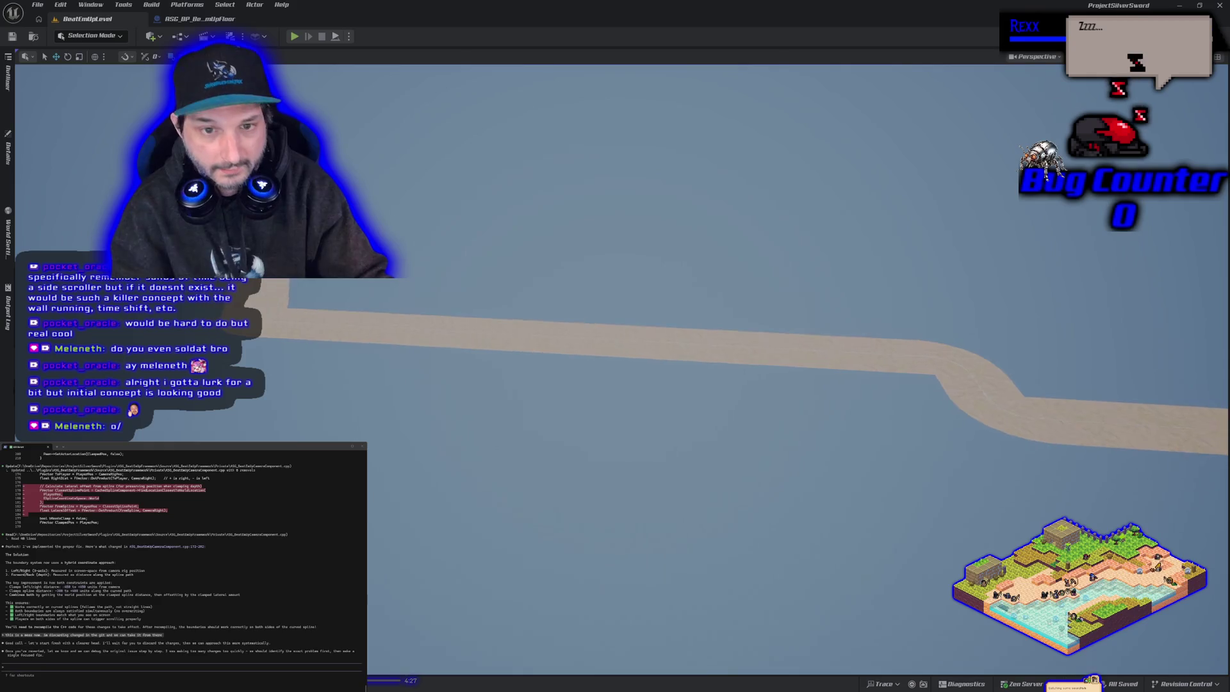
# - Fly the viewport closer to the bending road, then bring JetBrains Rider to the front
pyautogui.moveTo(376, 282); pyautogui.dragTo(412, 288)
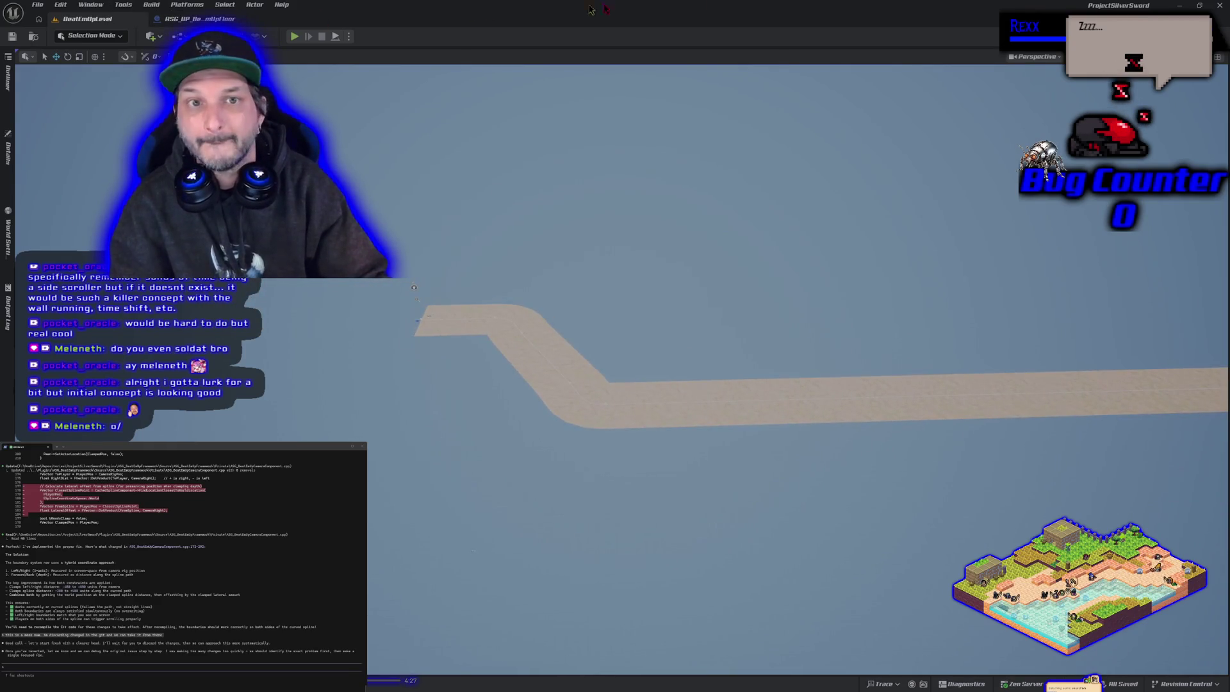
pyautogui.hotkey('alt', 'Tab')
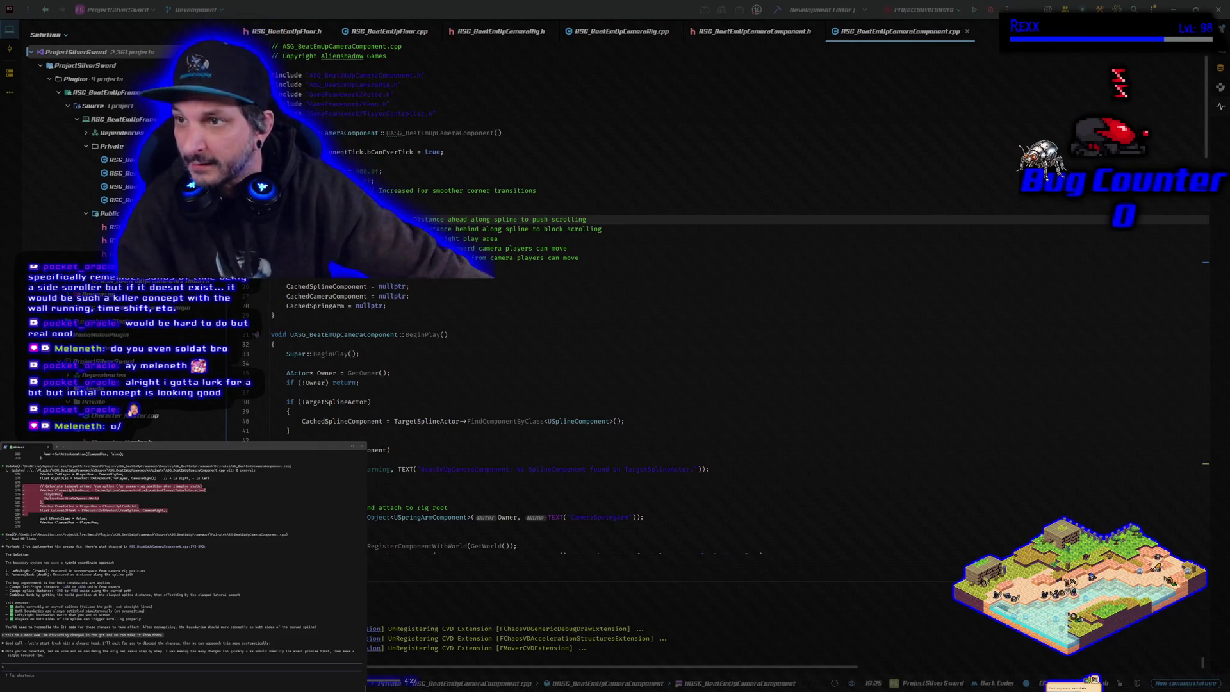
pyautogui.click(993, 16)
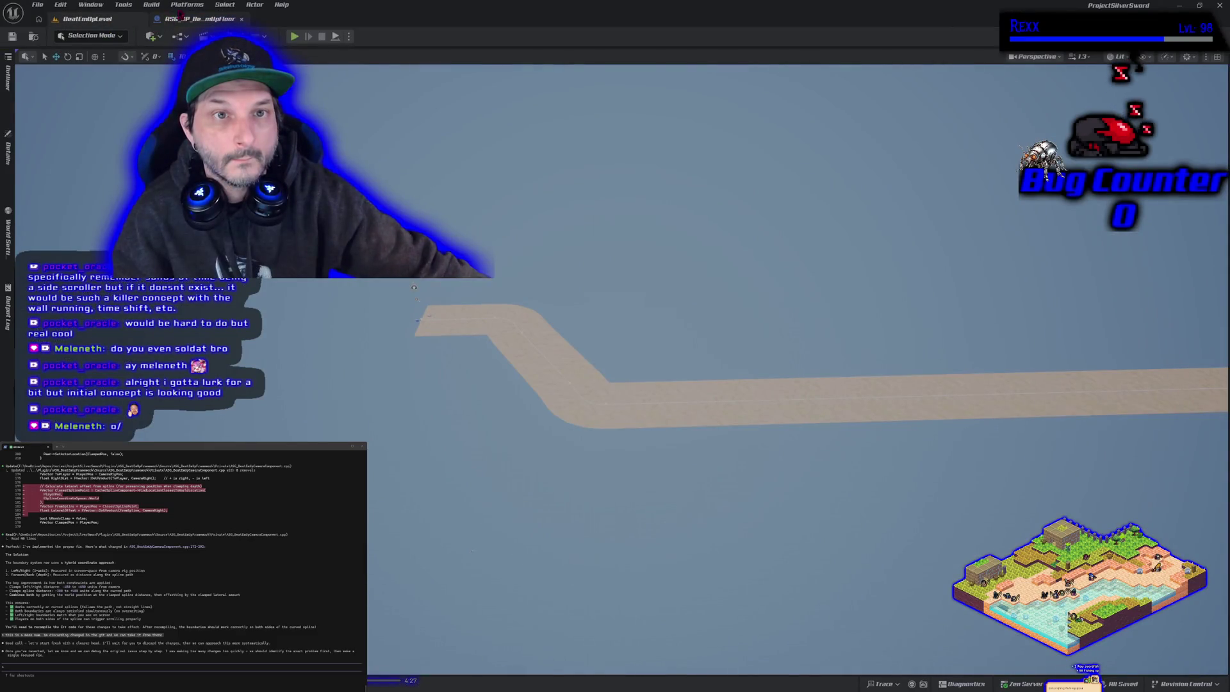
# - Open Unreal Engine's Platforms menu to reach the Package Project option
pyautogui.click(191, 6)
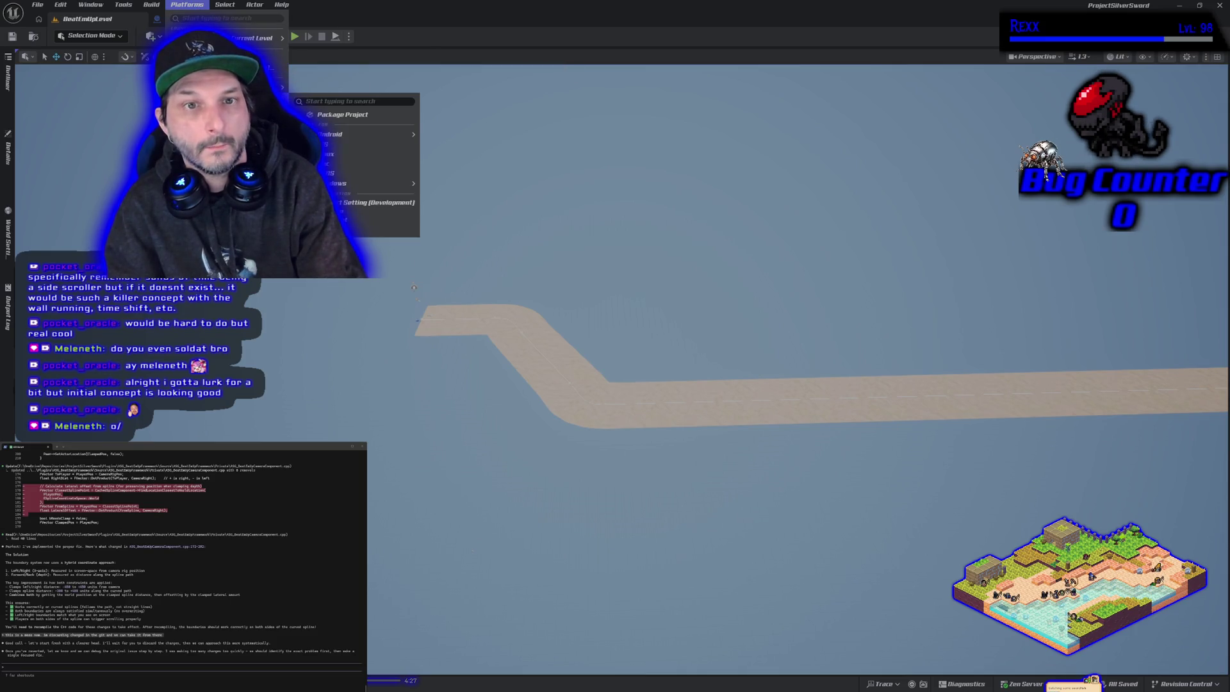
# - Package the project for Windows and show the output log with the build-and-cook progress
pyautogui.click(325, 115)
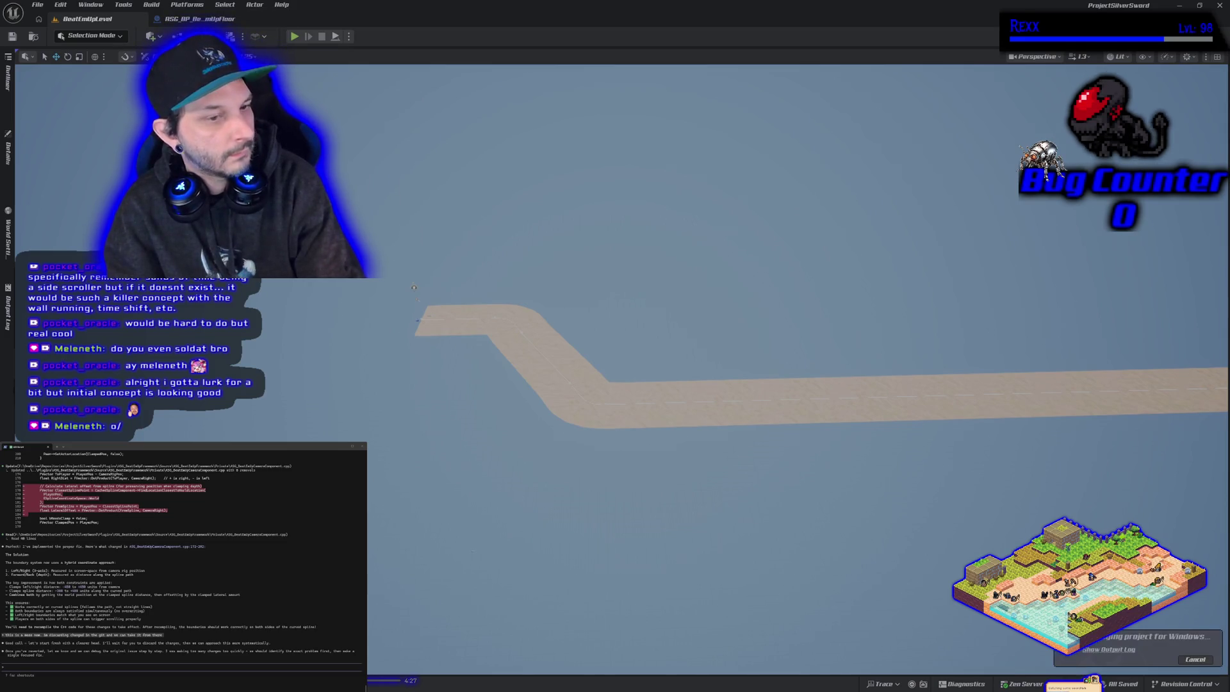
pyautogui.click(7, 313)
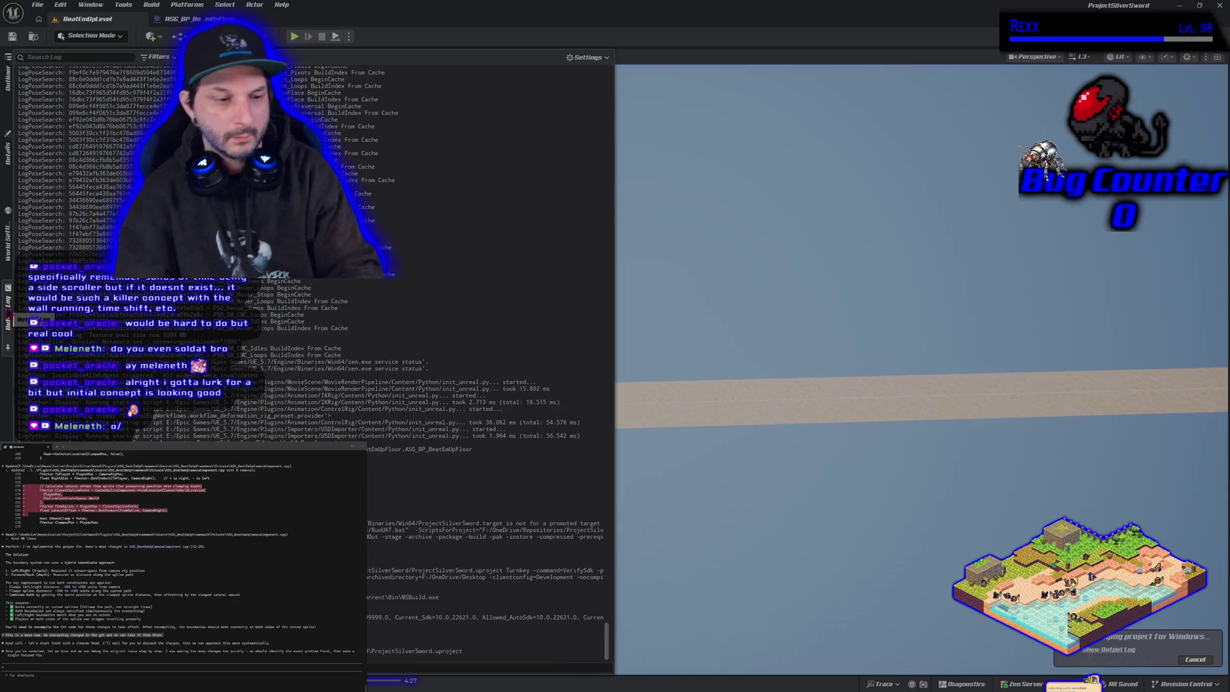
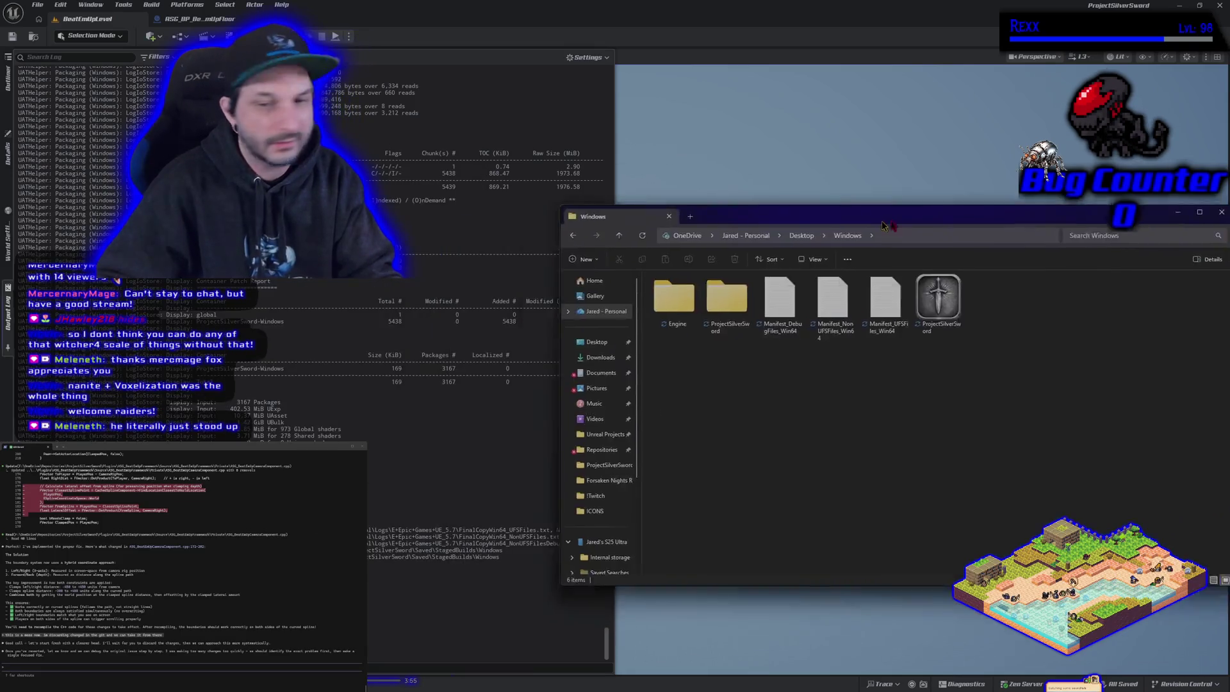
# - Center the Windows build folder window and show its contents as extra large icons
pyautogui.moveTo(861, 217); pyautogui.dragTo(522, 193)
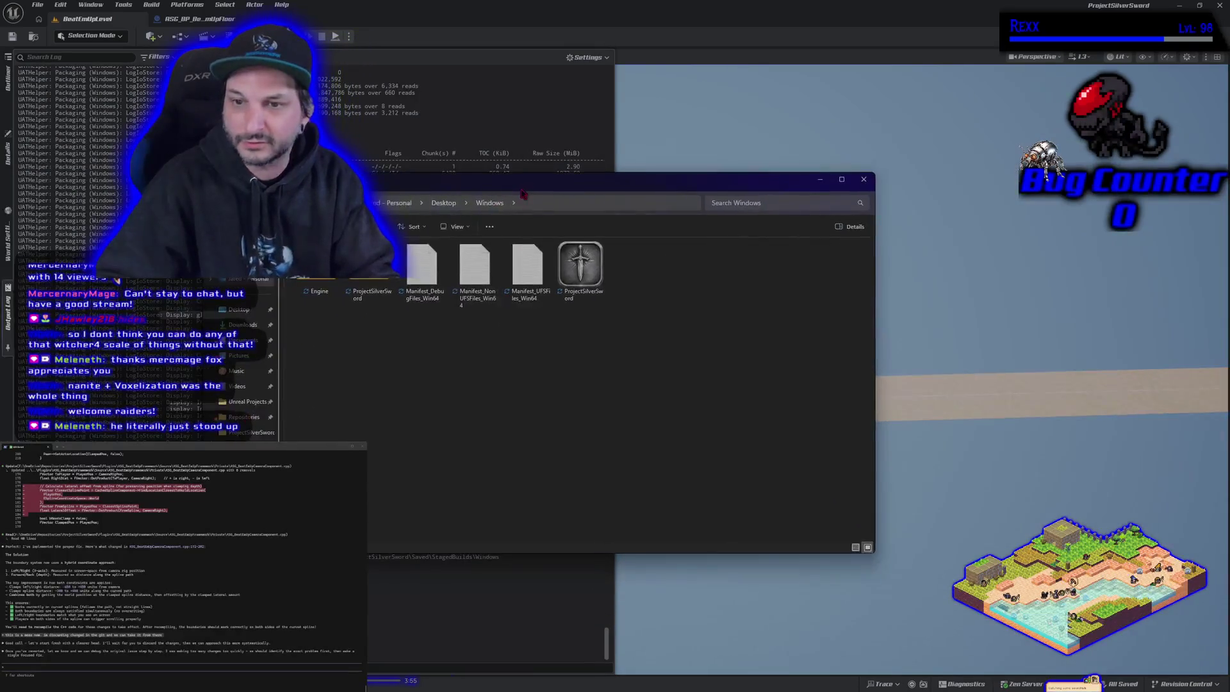
pyautogui.rightClick(667, 378)
pyautogui.moveTo(691, 385)
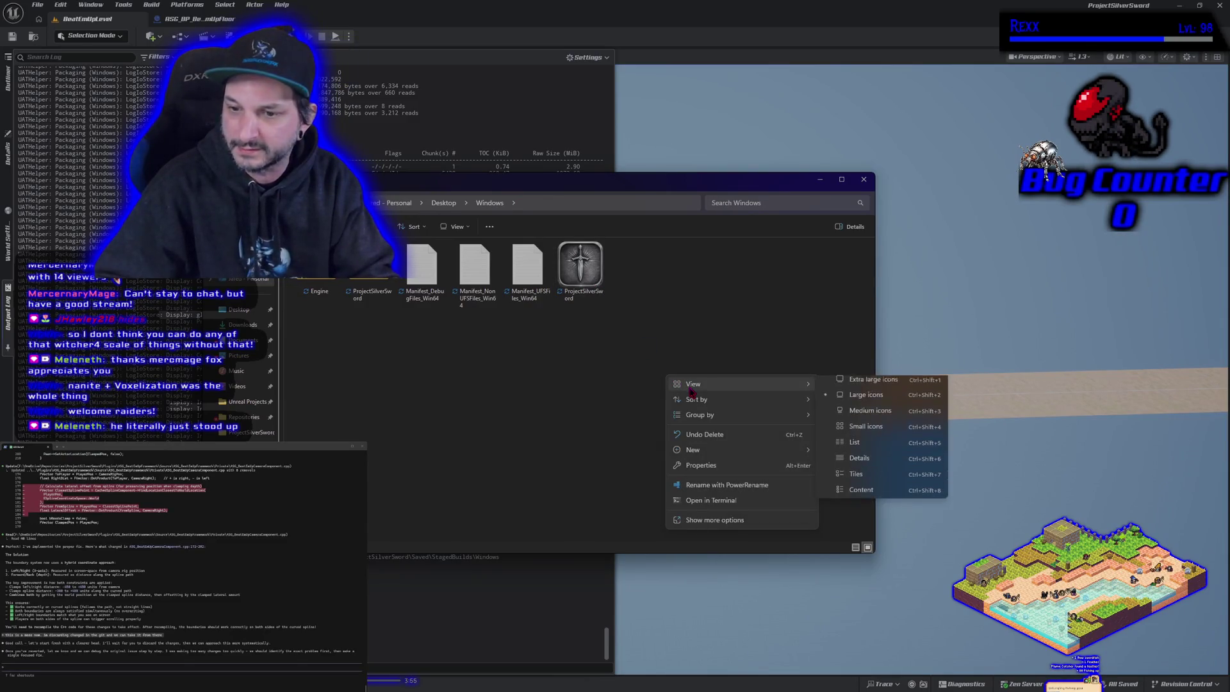
pyautogui.click(874, 387)
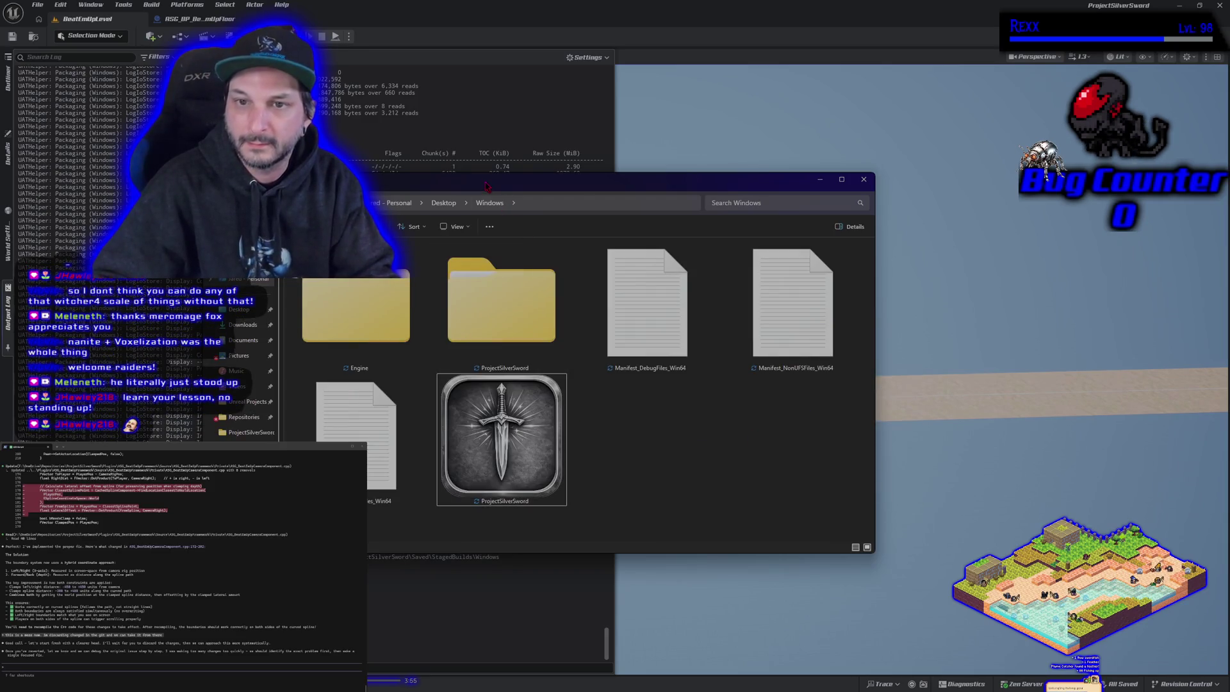
# - Select the ProjectSilverSword executable, move the folder window off-screen, and switch to the running game
pyautogui.moveTo(487, 186); pyautogui.dragTo(617, 123)
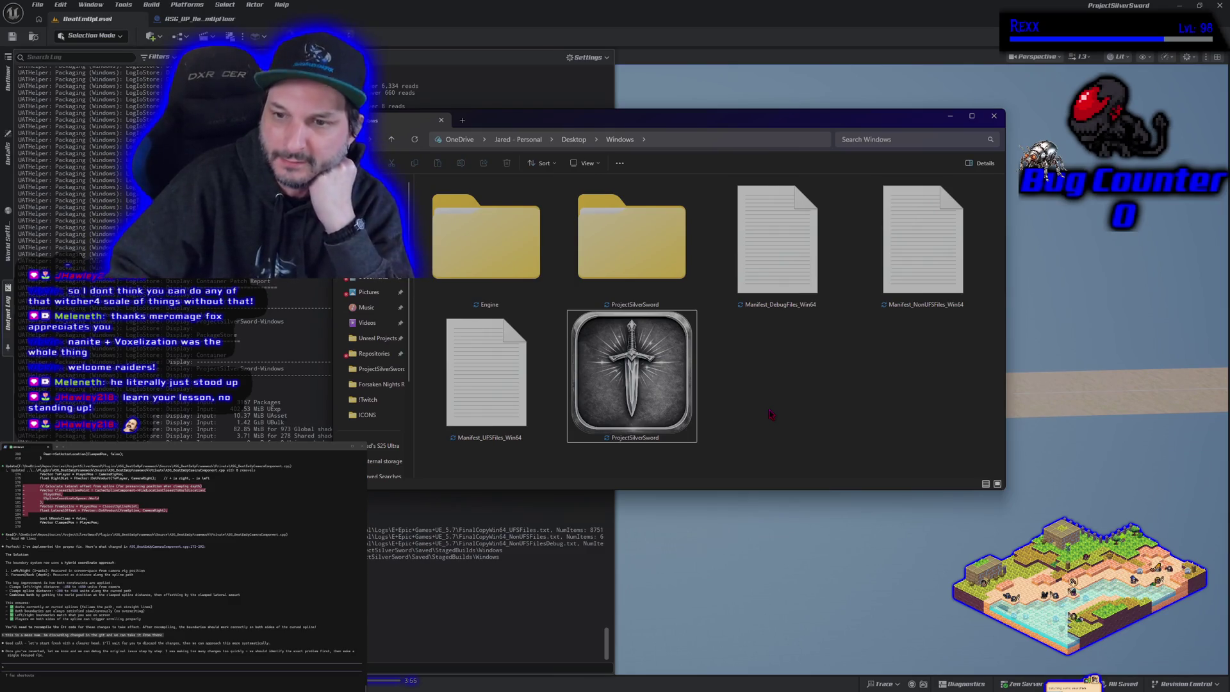
pyautogui.click(663, 392)
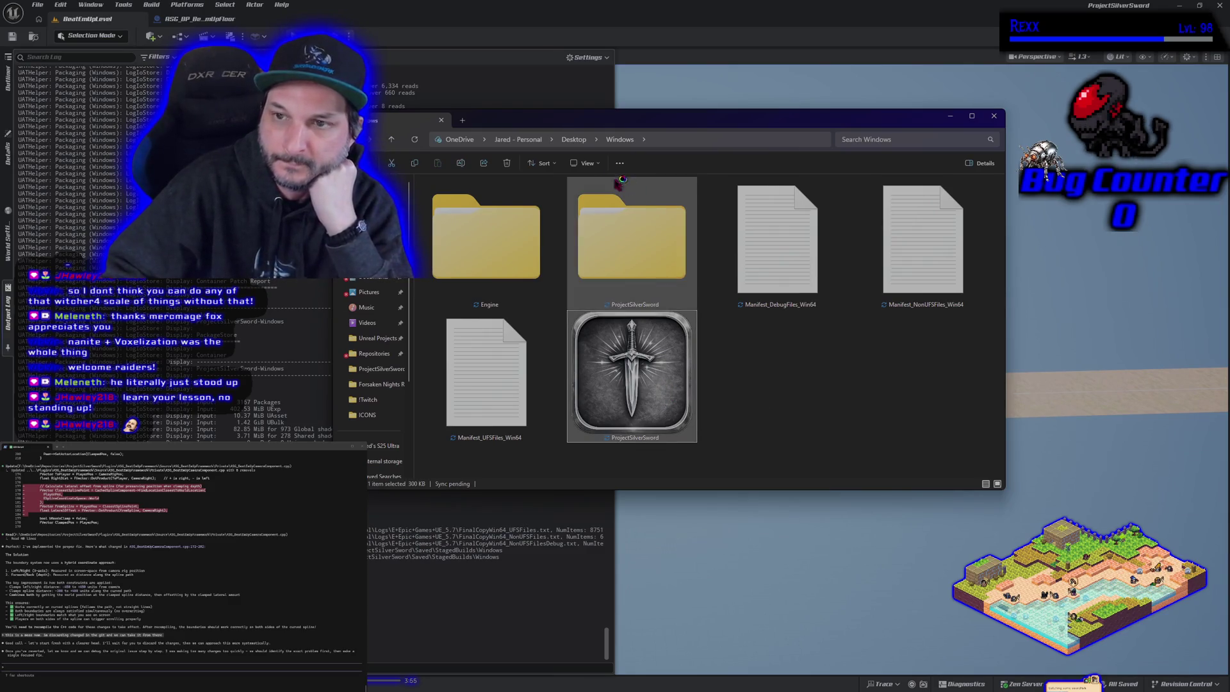
pyautogui.moveTo(609, 120)
pyautogui.mouseDown()
pyautogui.moveTo(235, 162)
pyautogui.moveTo(0, 166)
pyautogui.mouseUp()
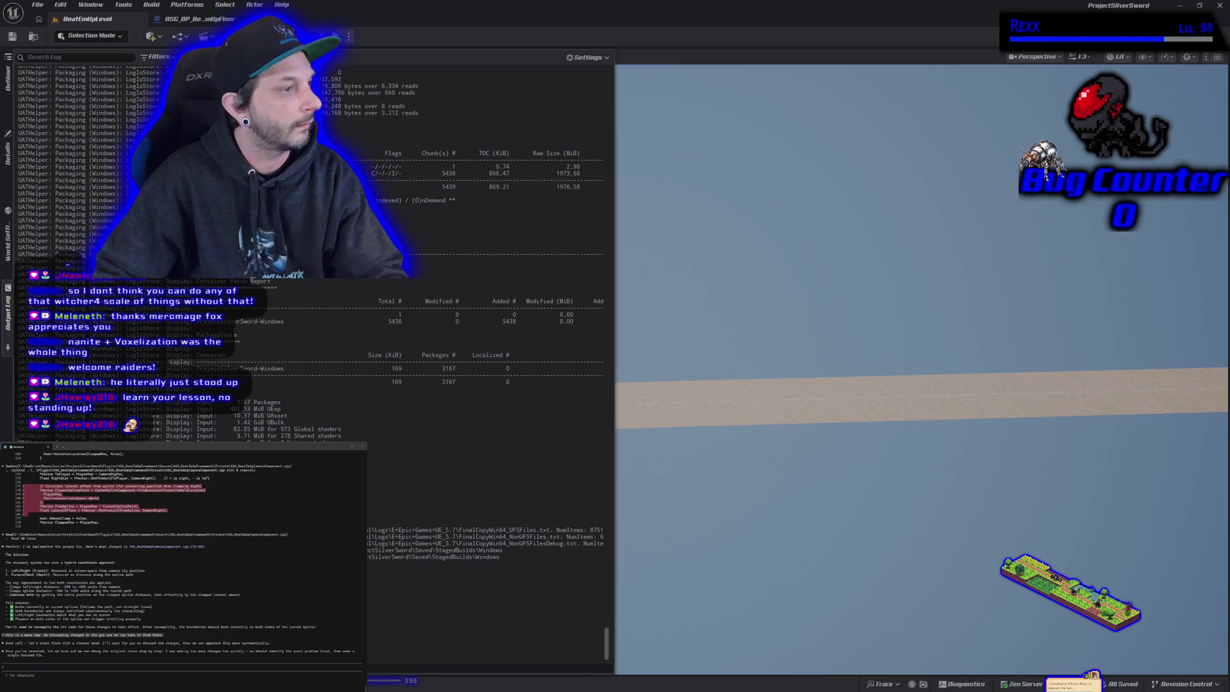
pyautogui.hotkey('alt', 'Tab')
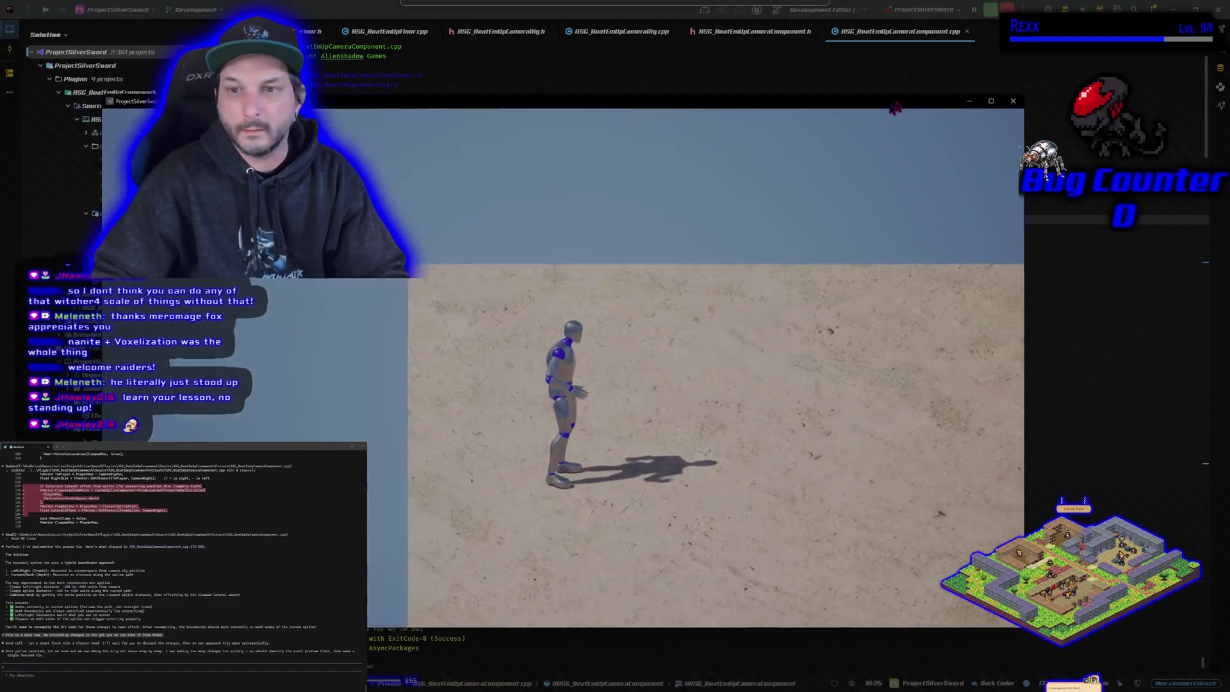
# - Fill the screen with the game window, then run the mannequin left, into the distance and back
pyautogui.click(1045, 63)
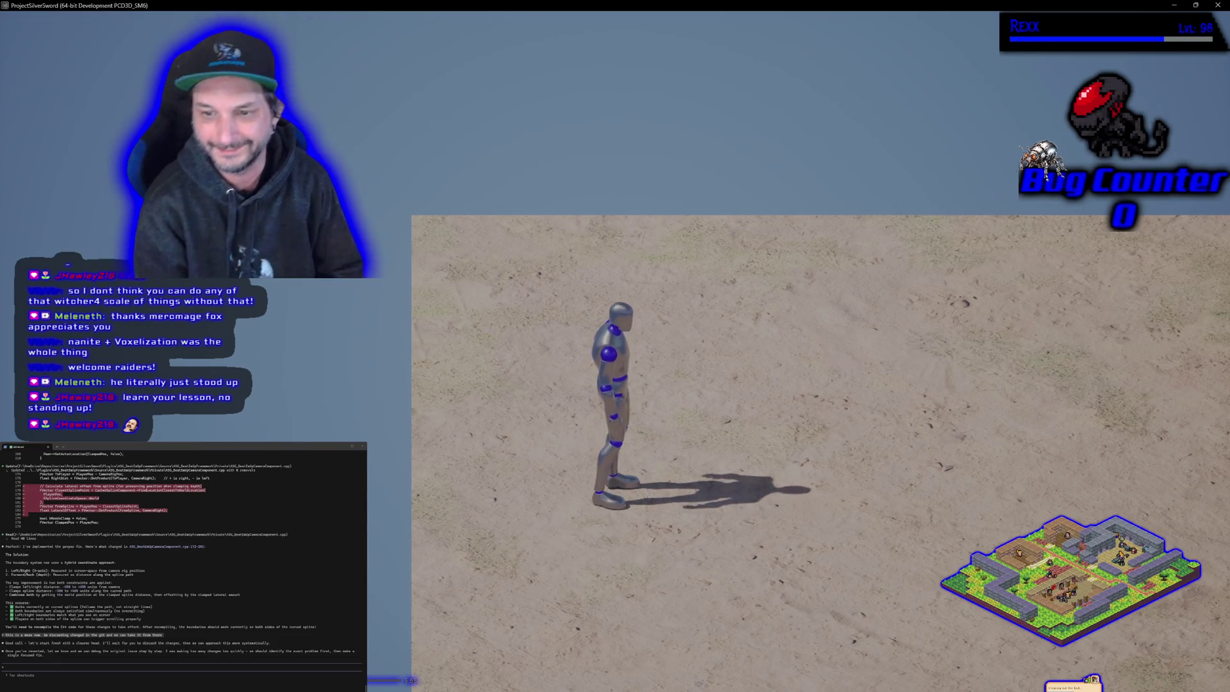
pyautogui.press('a')
pyautogui.press('s')
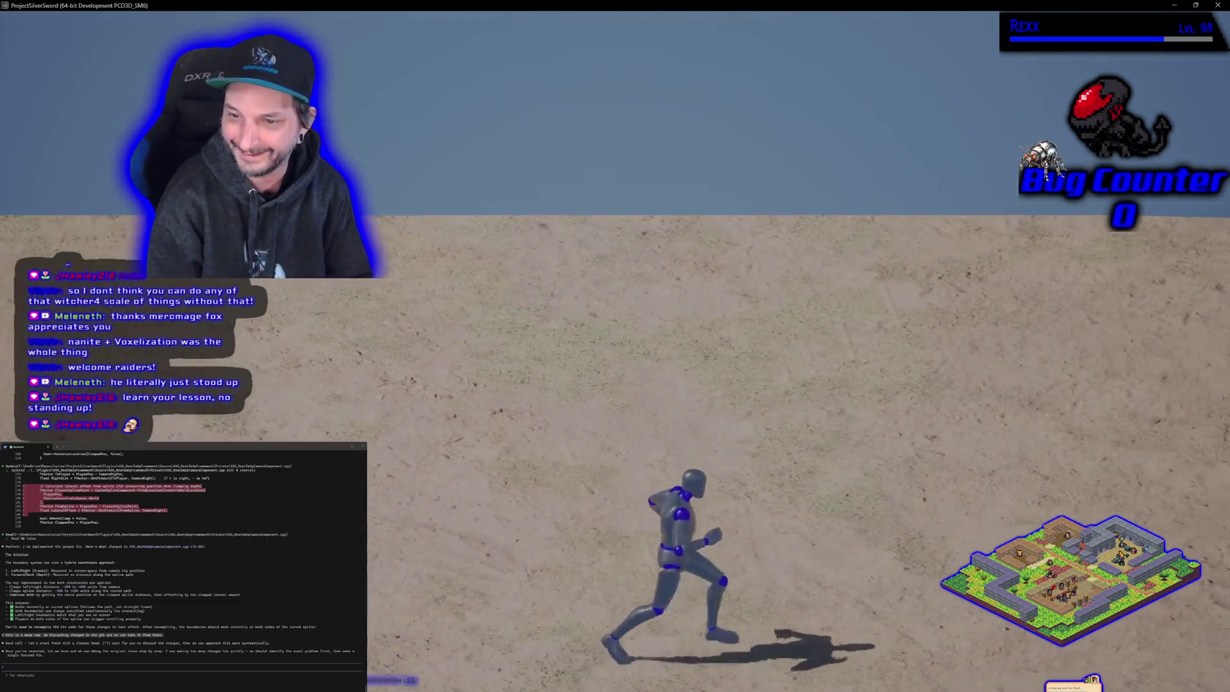
pyautogui.press('a')
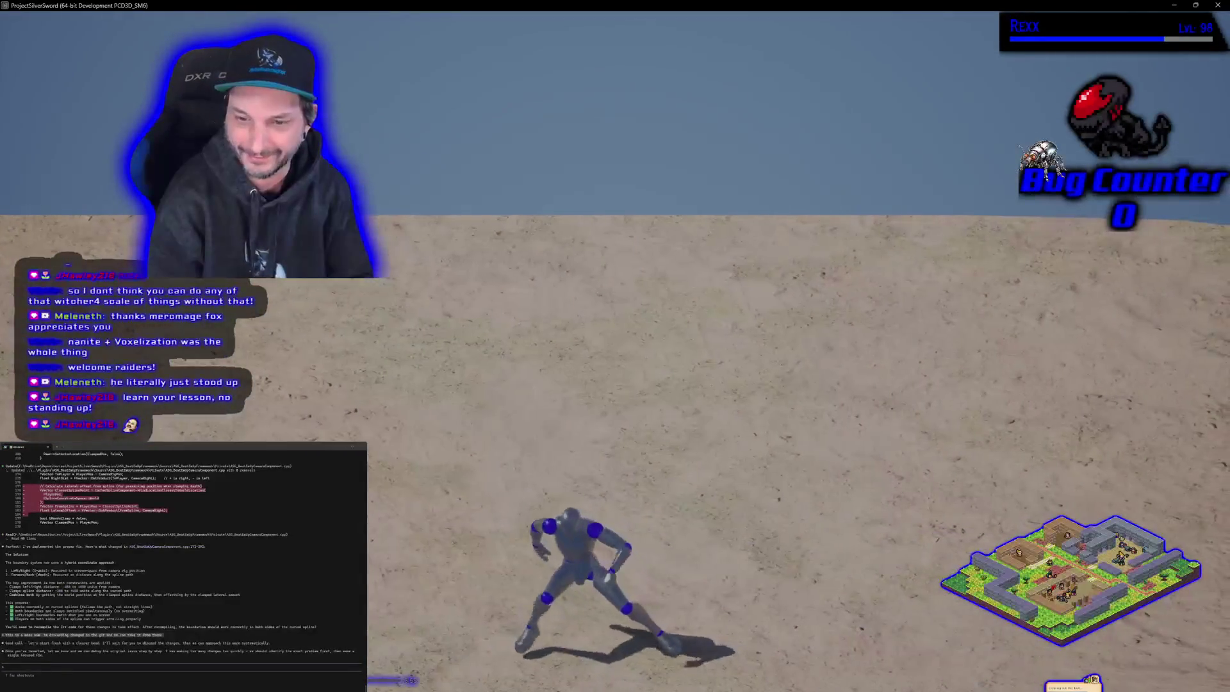
pyautogui.press('a')
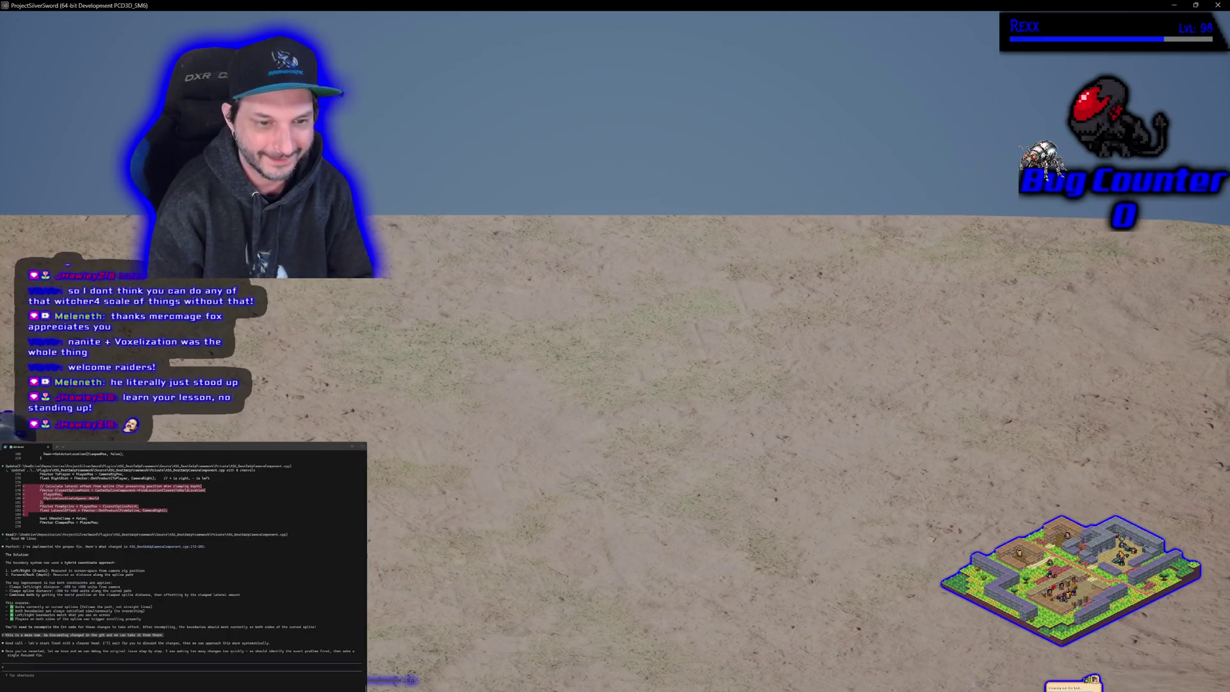
pyautogui.press('w')
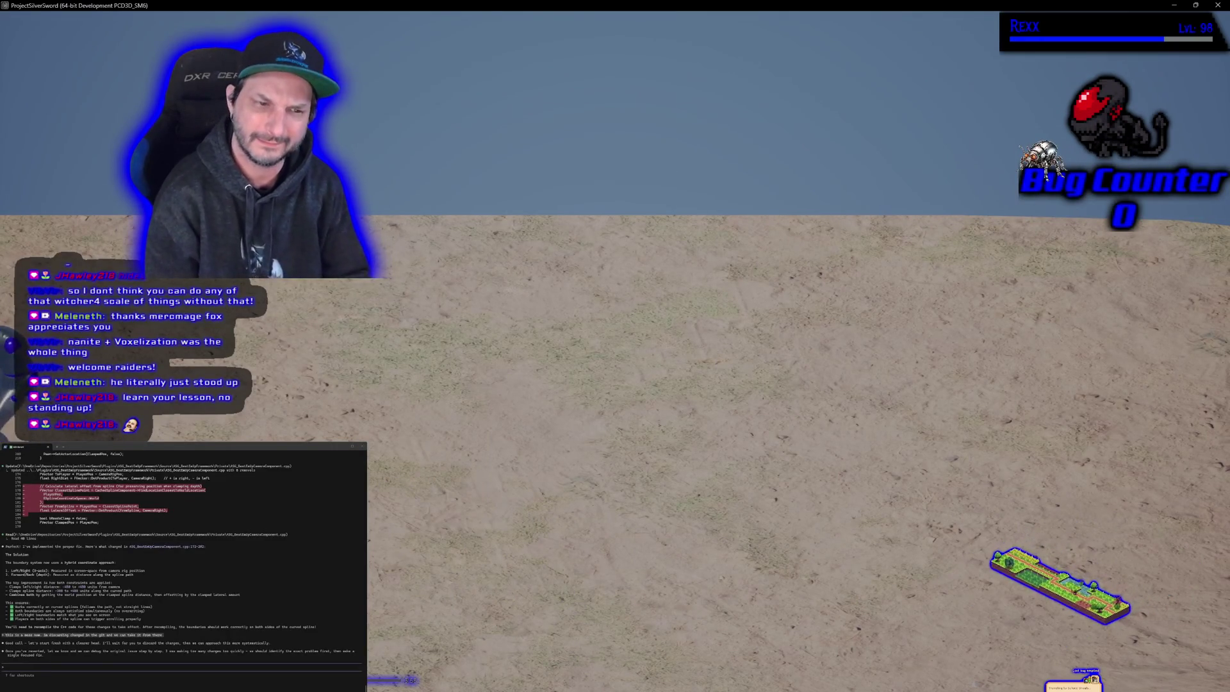
pyautogui.press('w')
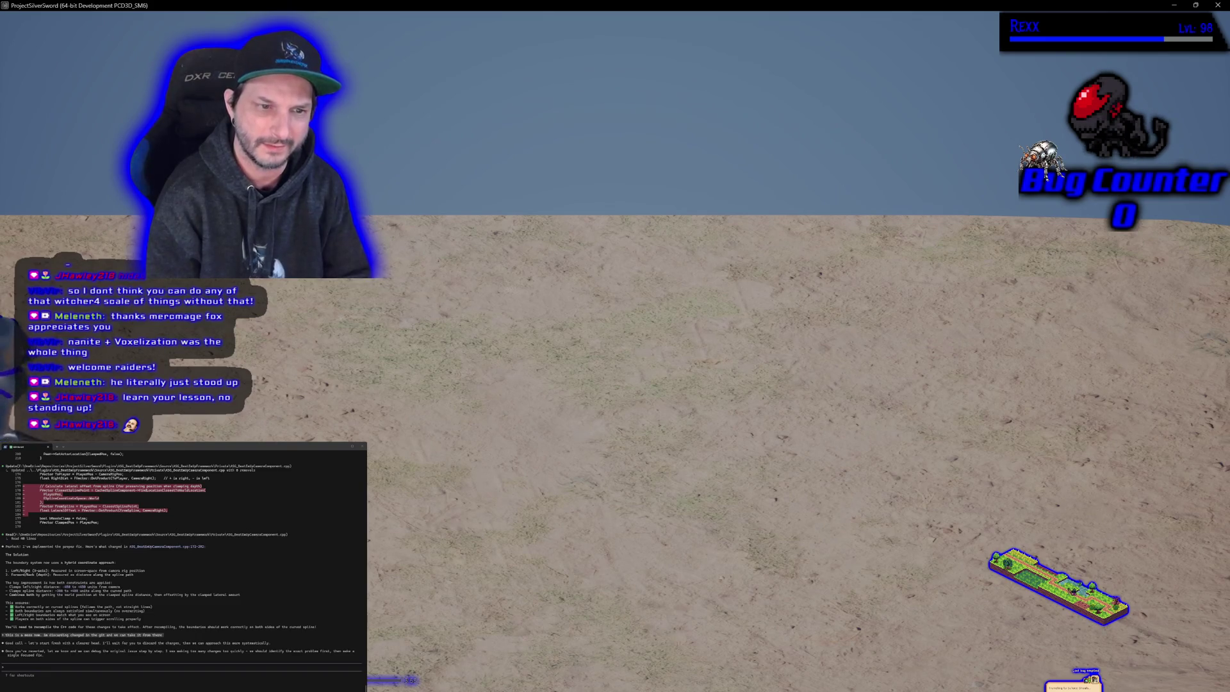
pyautogui.press('w')
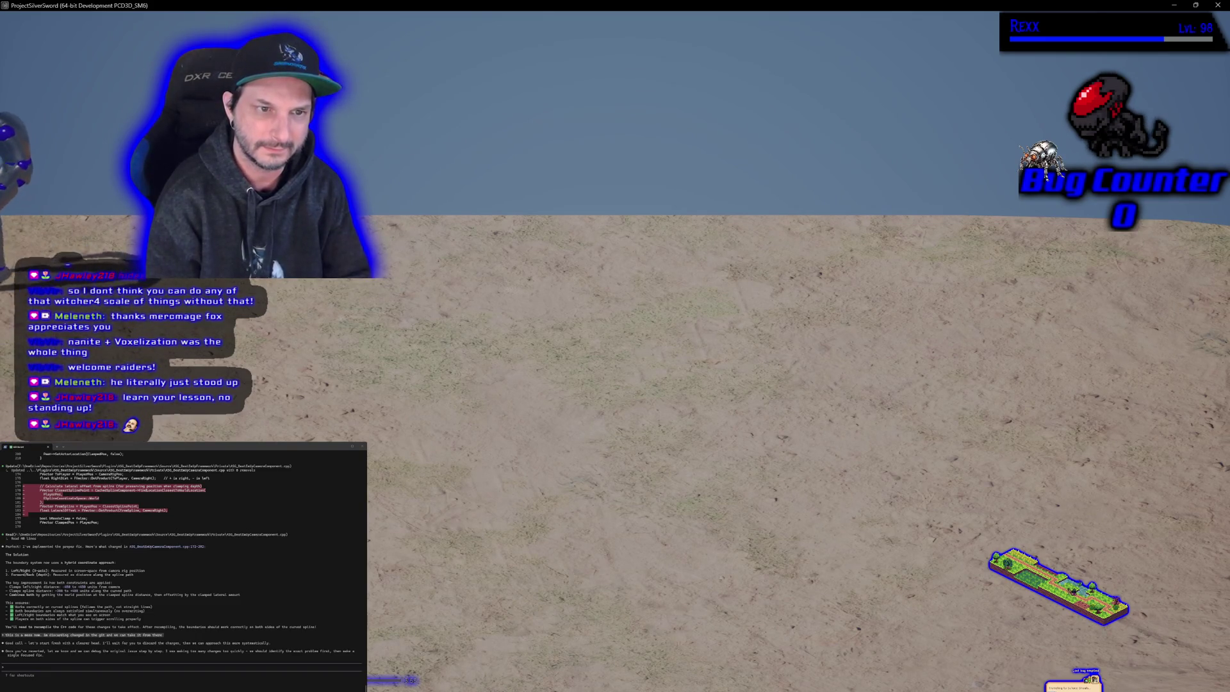
pyautogui.press('s')
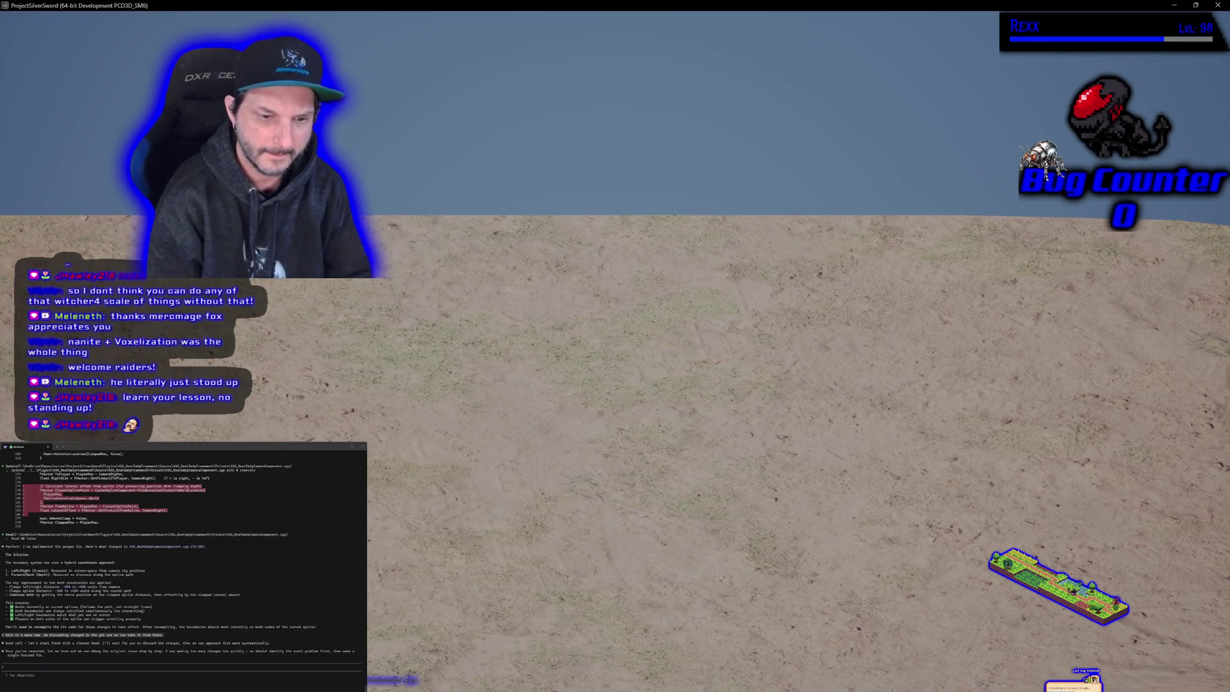
# - Run the mannequin right, left, up-left, then right and back left to test camera swing, then quit
pyautogui.press('d')
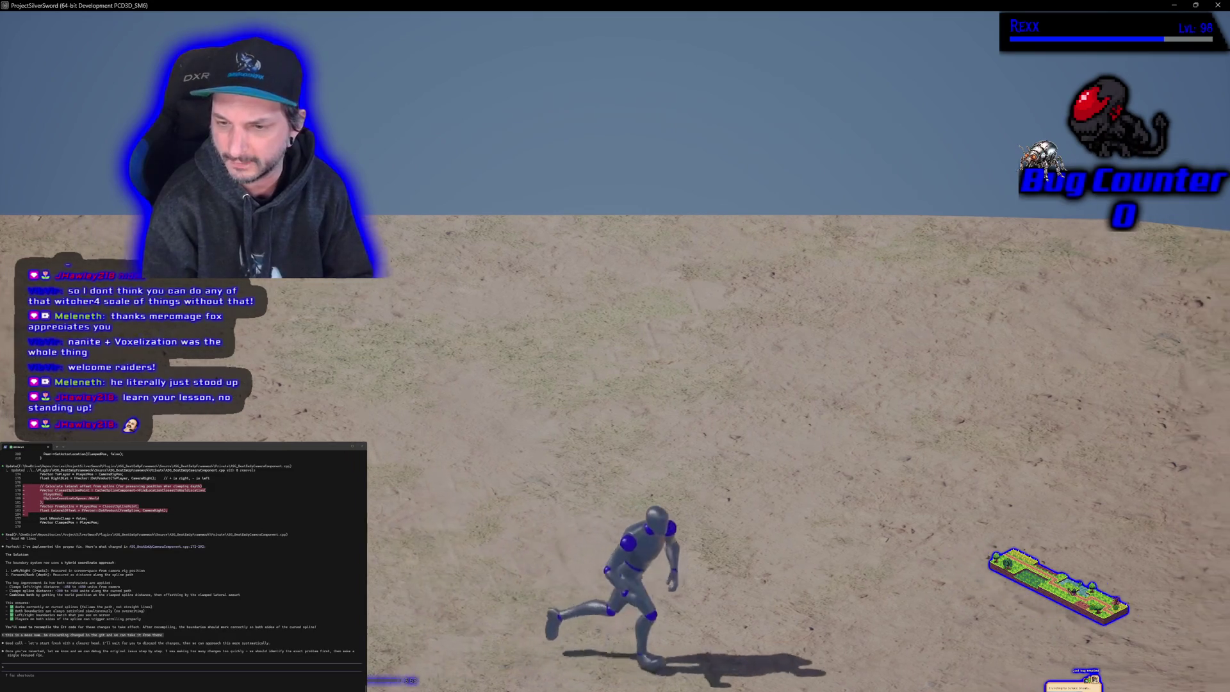
pyautogui.press('a')
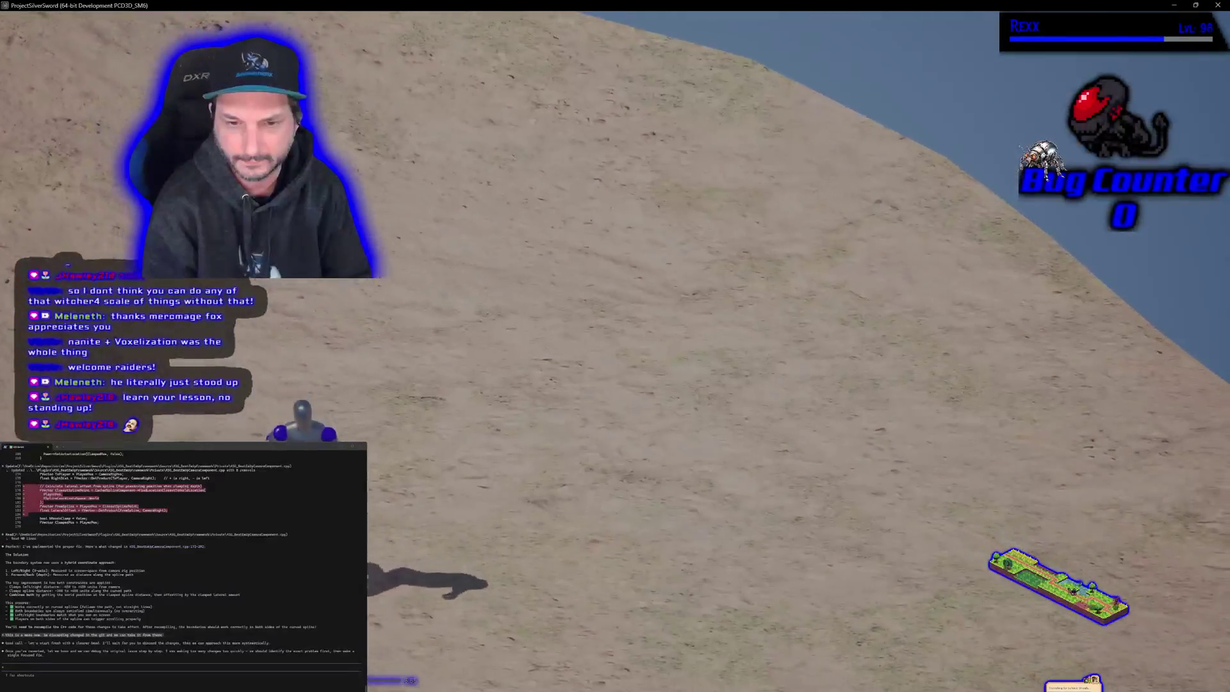
pyautogui.press('a')
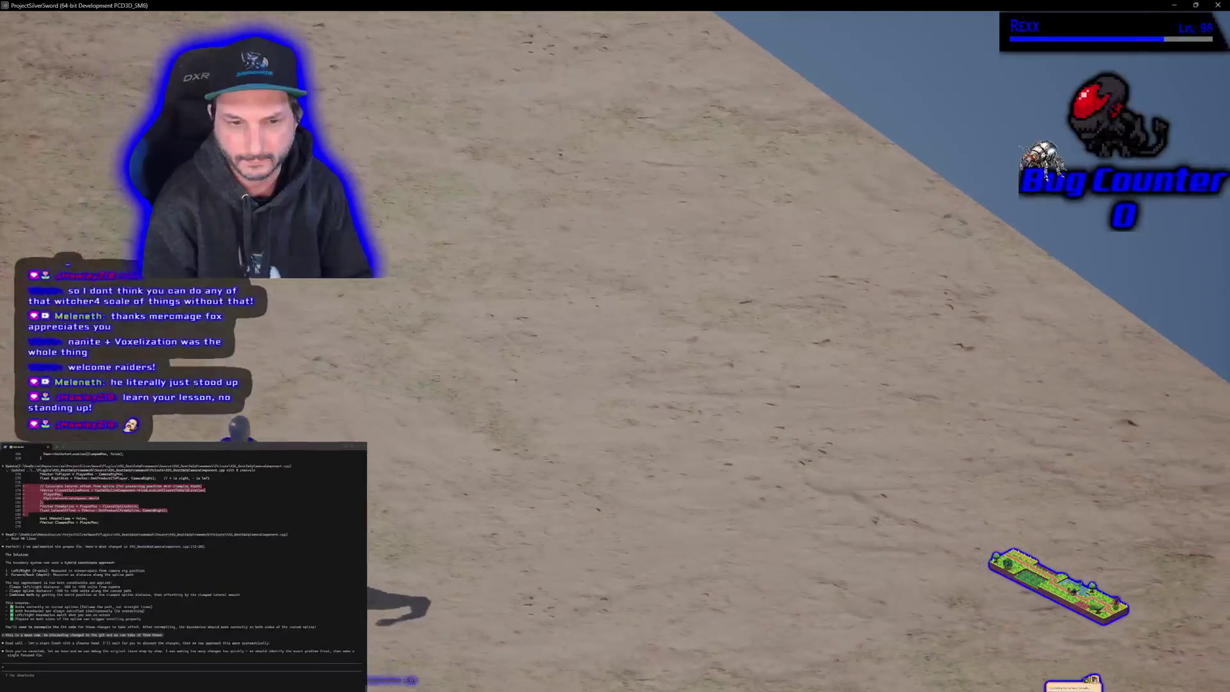
pyautogui.press('a')
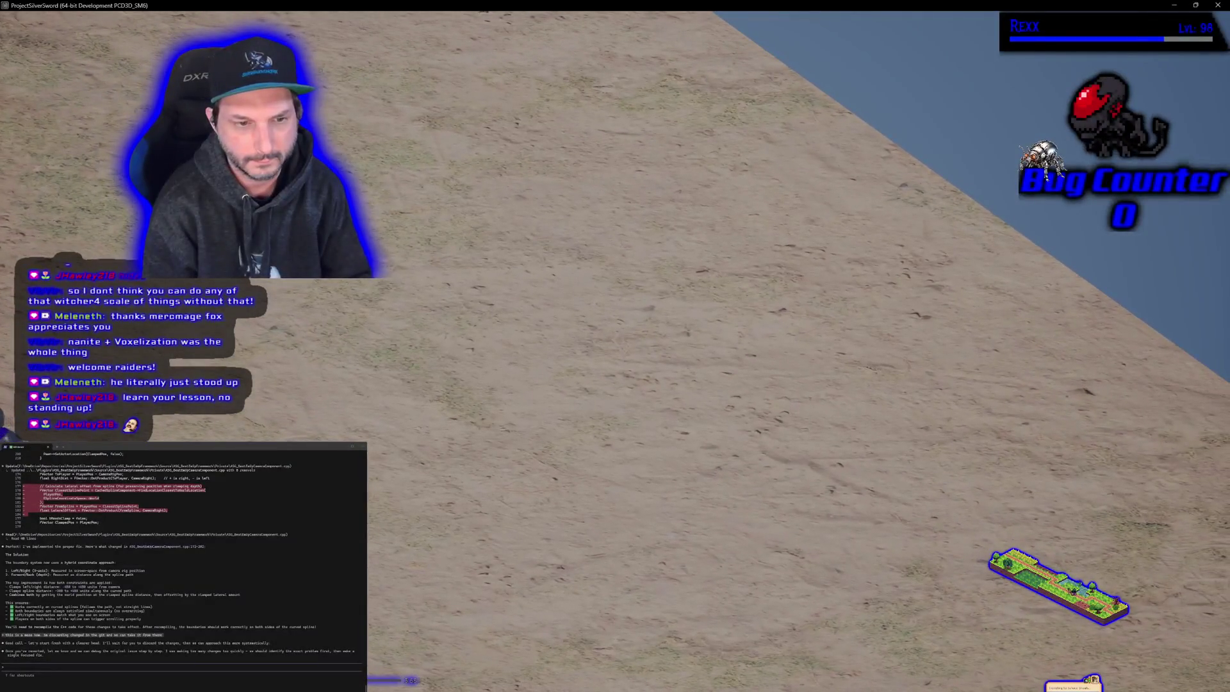
pyautogui.press('a')
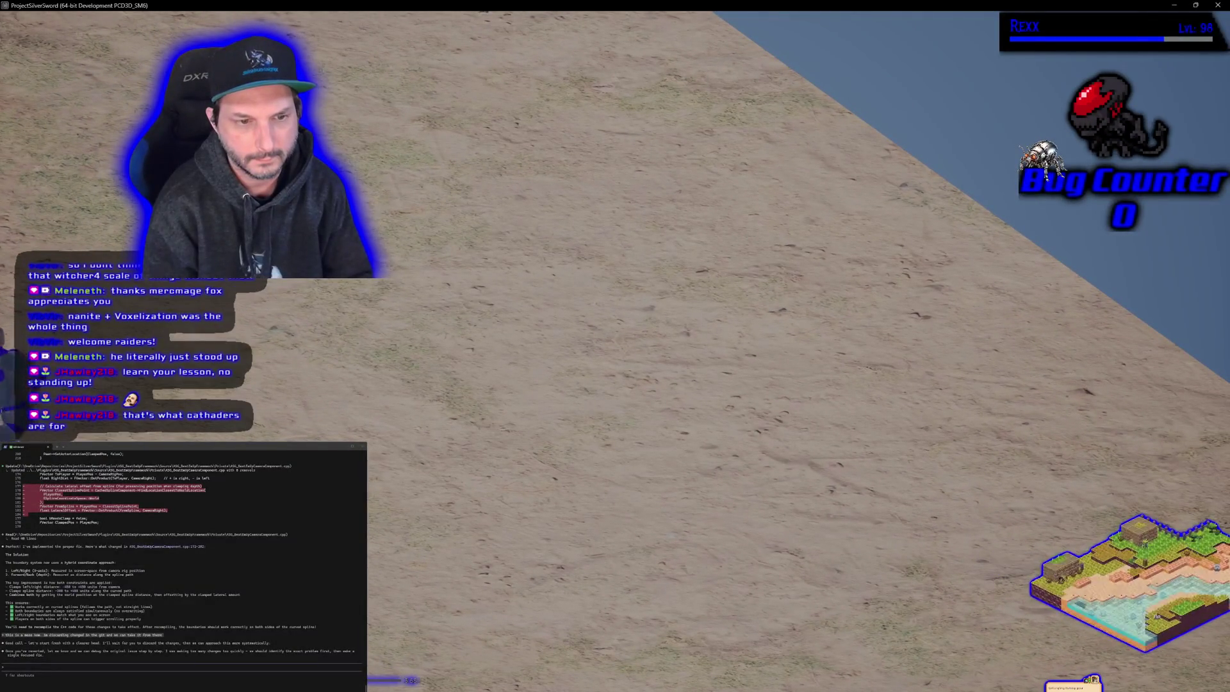
pyautogui.press('w')
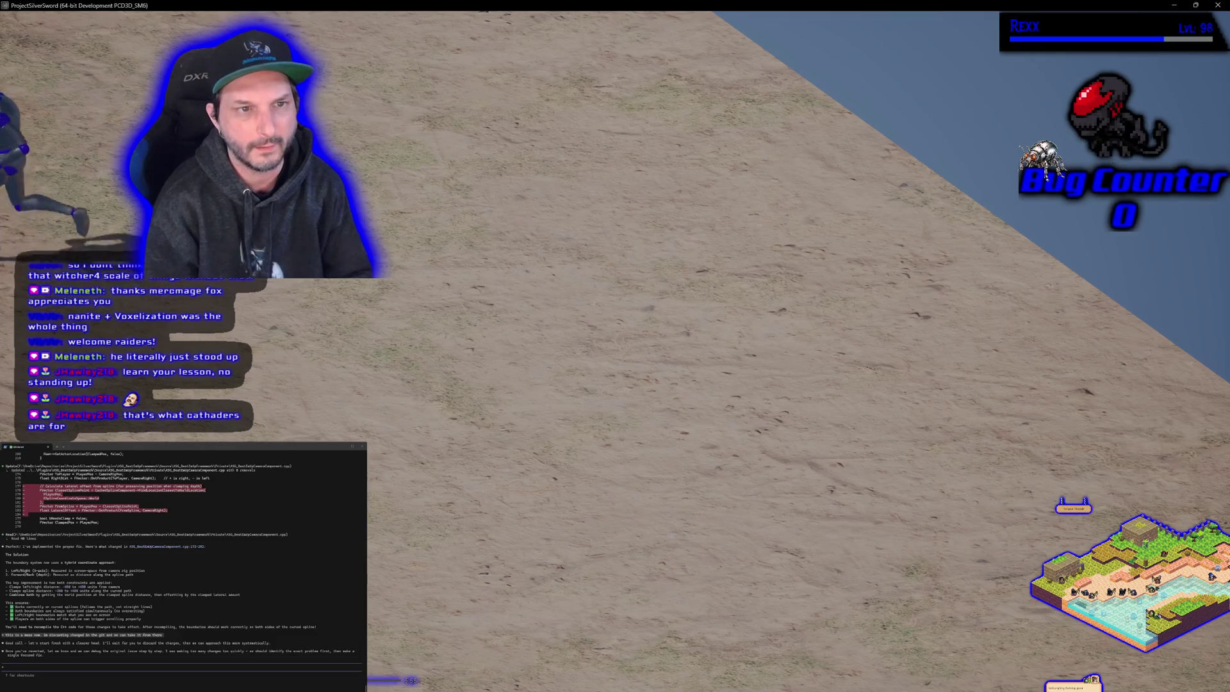
pyautogui.press('d')
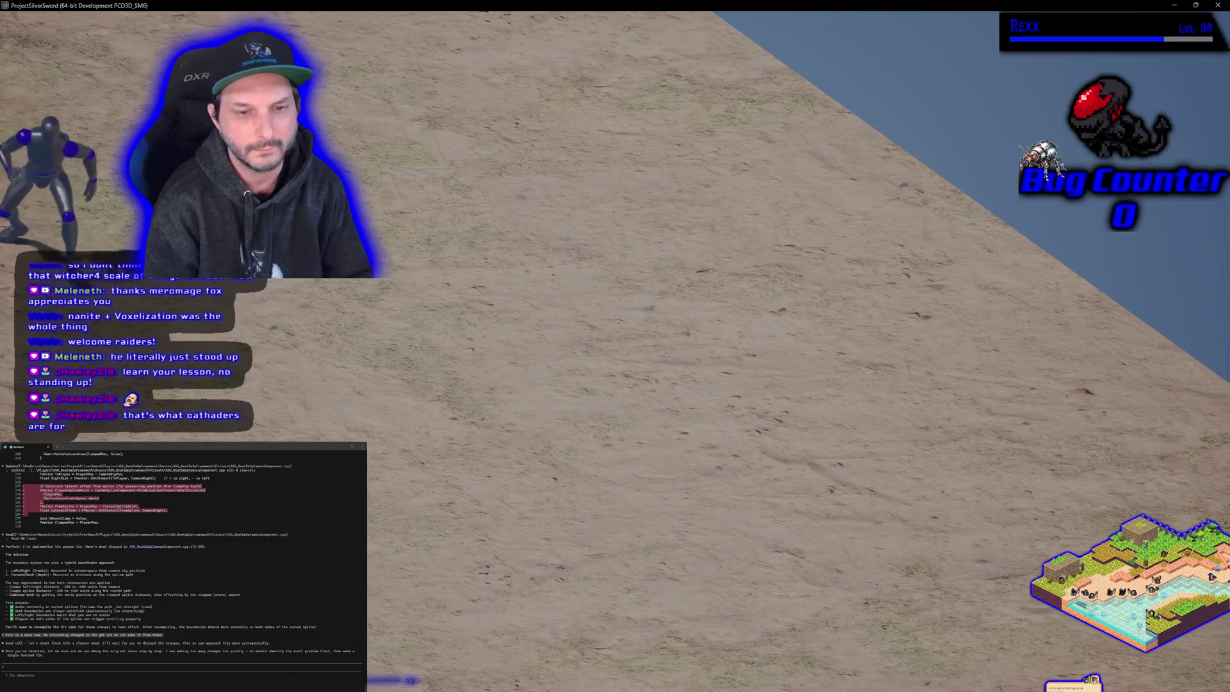
pyautogui.press('d')
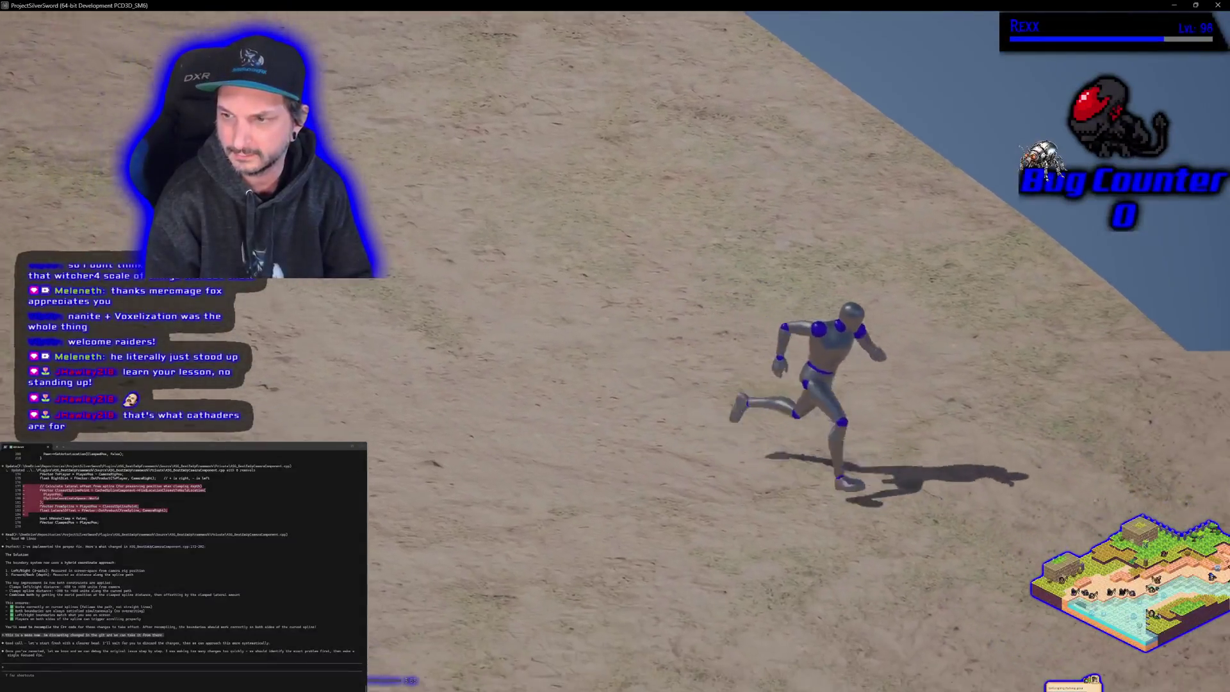
pyautogui.press('d')
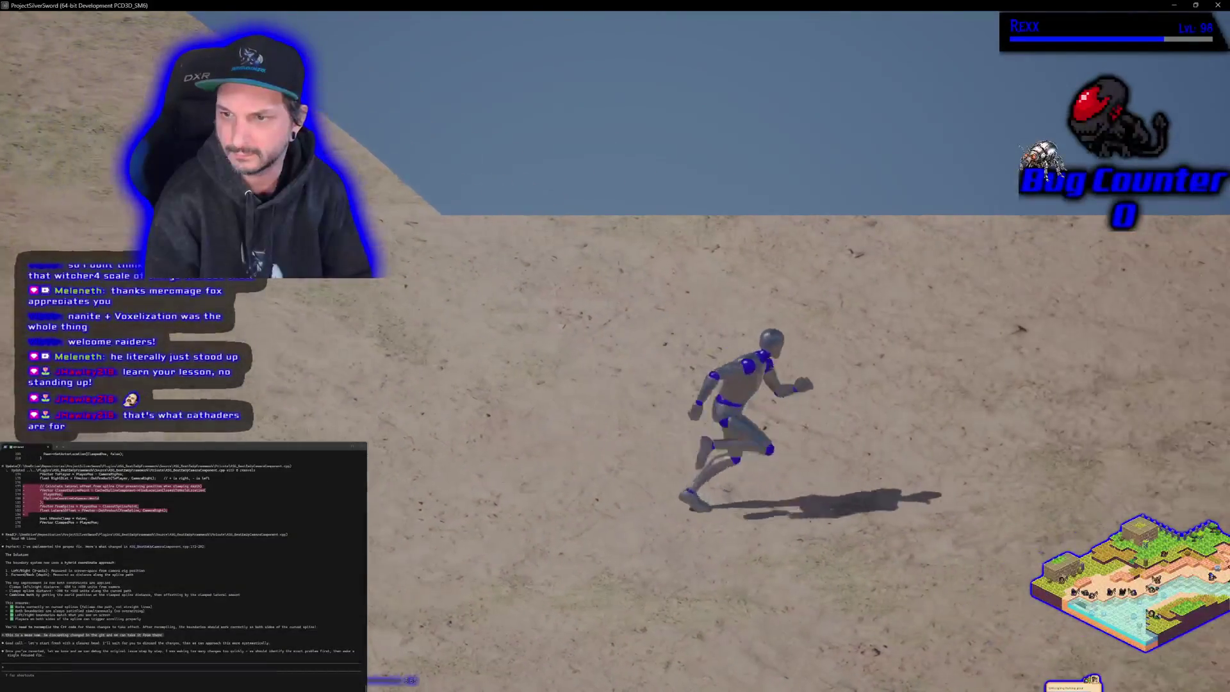
pyautogui.press('a')
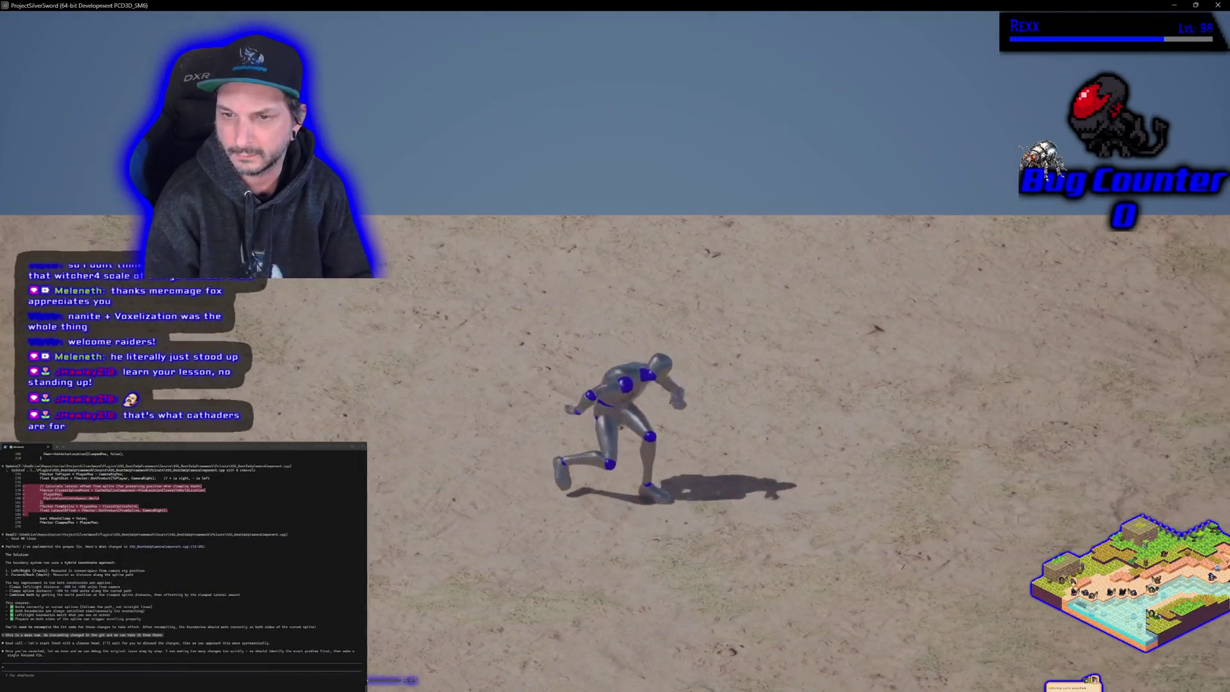
pyautogui.press('a')
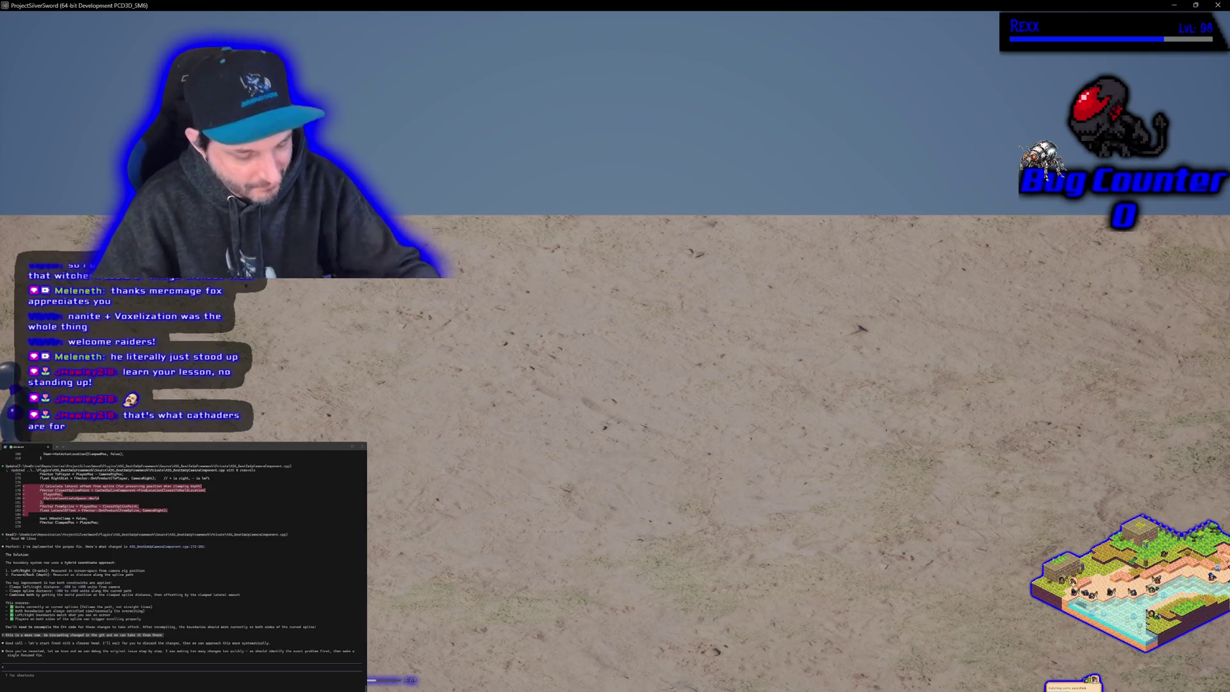
pyautogui.press('Escape')
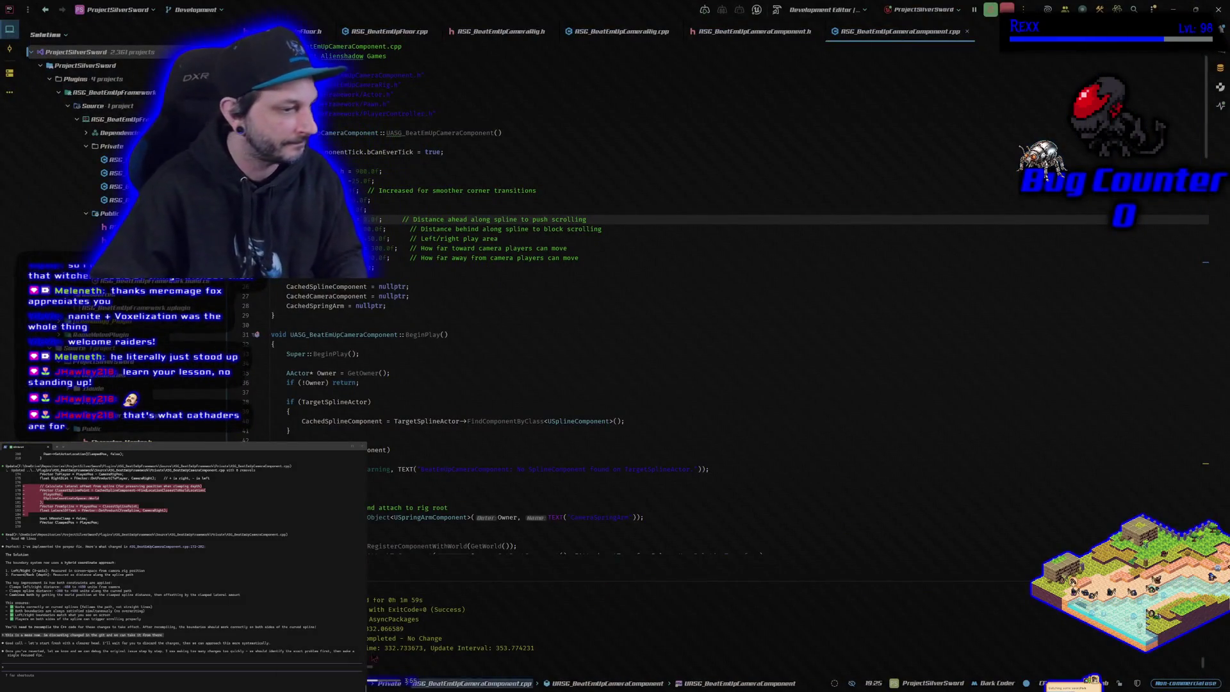
# - Switch to Chrome, close the empty browser tab, and bring the YouTube video window forward
pyautogui.hotkey('alt', 'Tab')
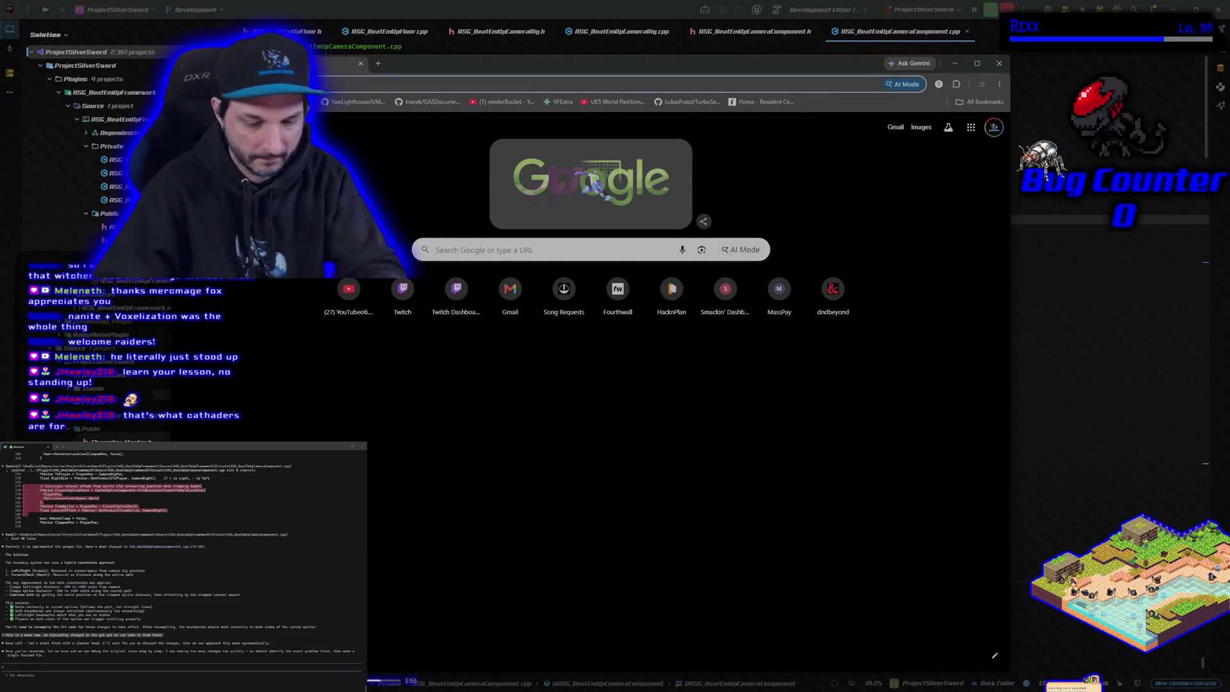
pyautogui.hotkey('ctrl', 'w')
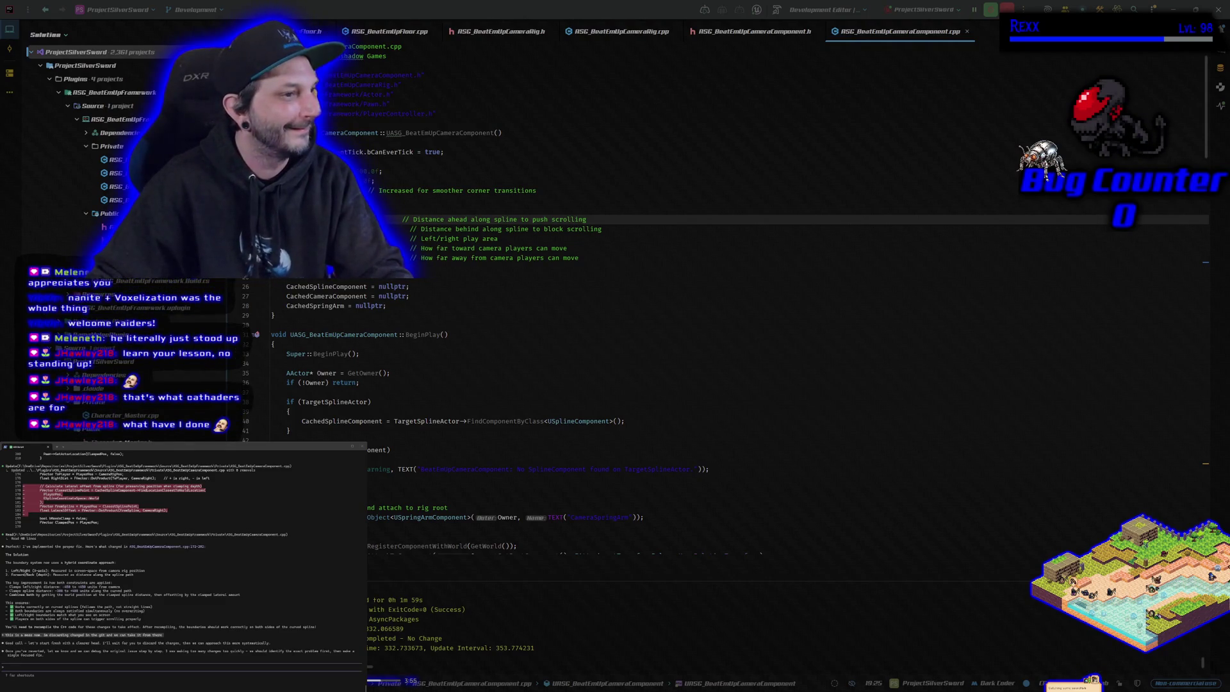
pyautogui.hotkey('alt', 'Tab')
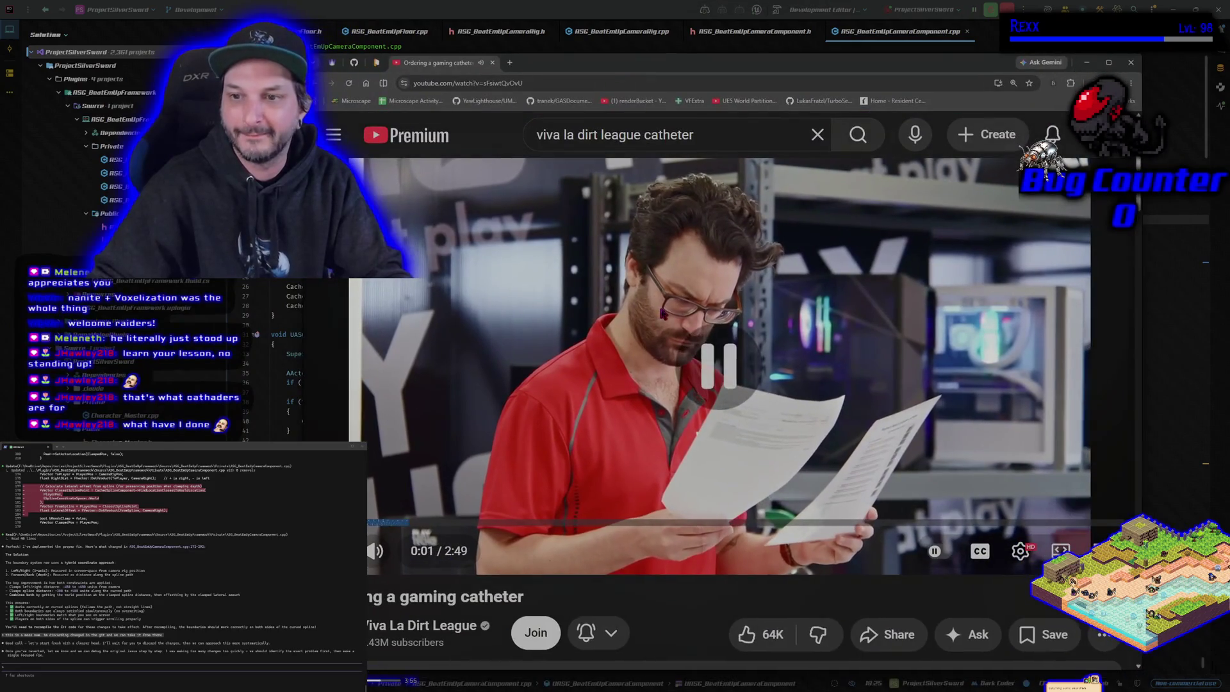
# - Maximise the browser and play the gaming catheter video full screen, pausing once then resuming
pyautogui.press('super+Up')
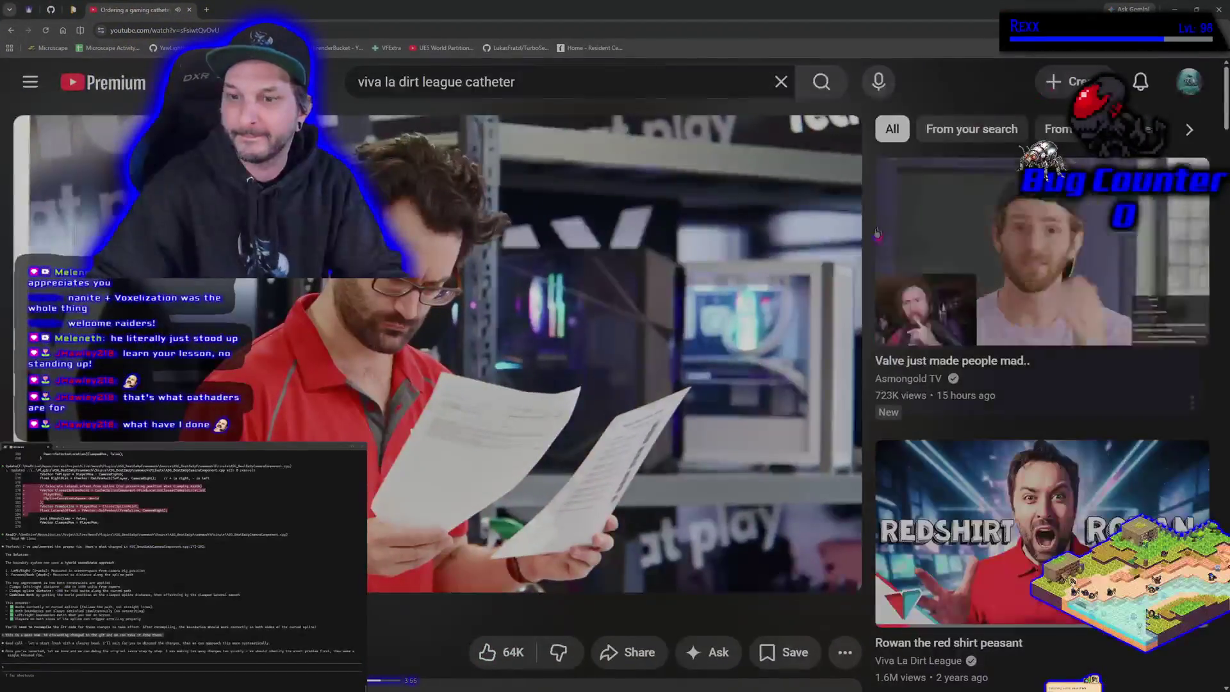
pyautogui.click(827, 569)
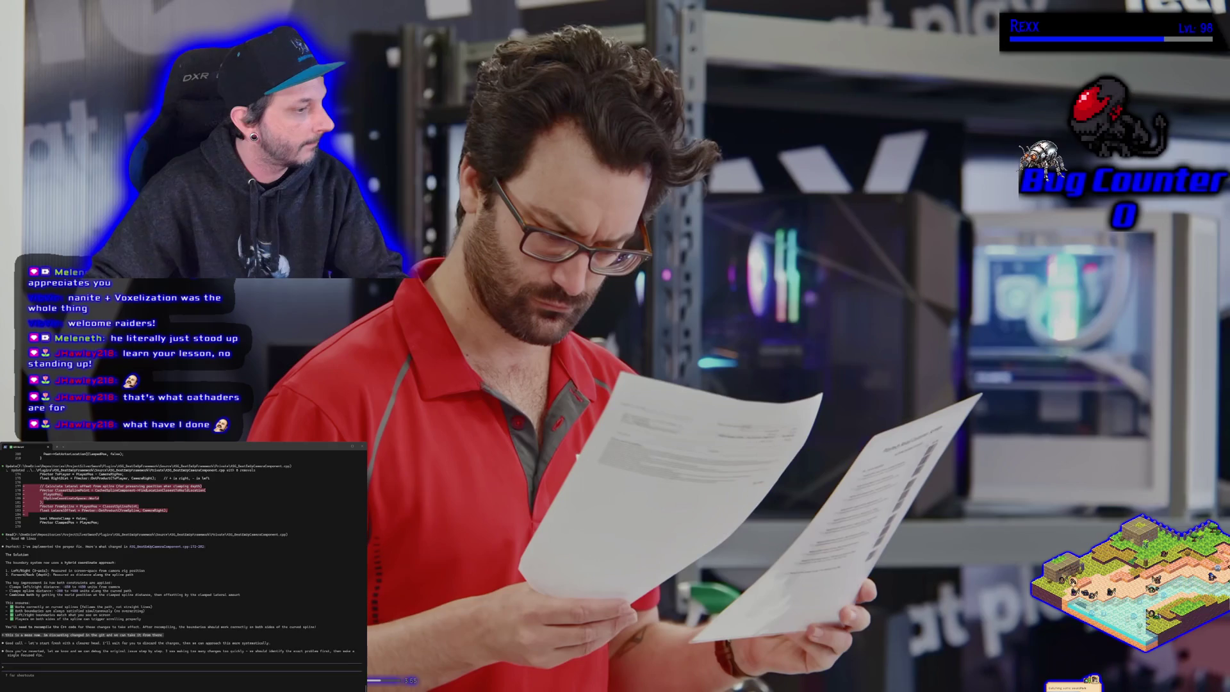
pyautogui.click(526, 391)
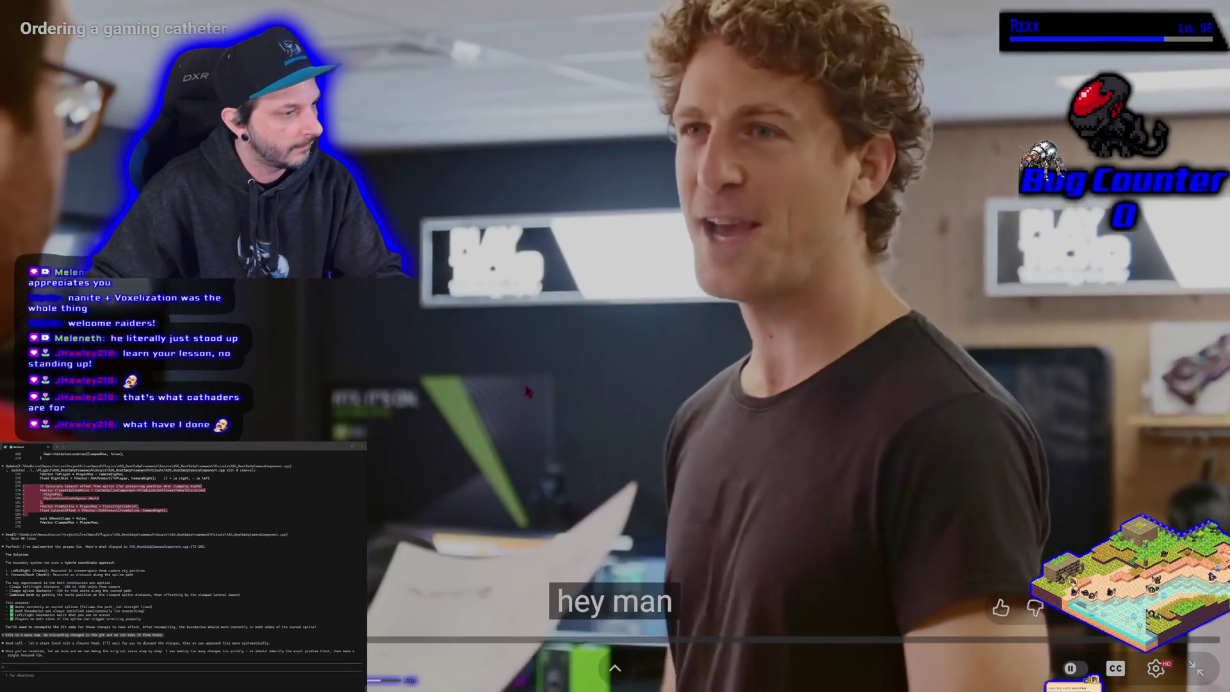
pyautogui.click(527, 391)
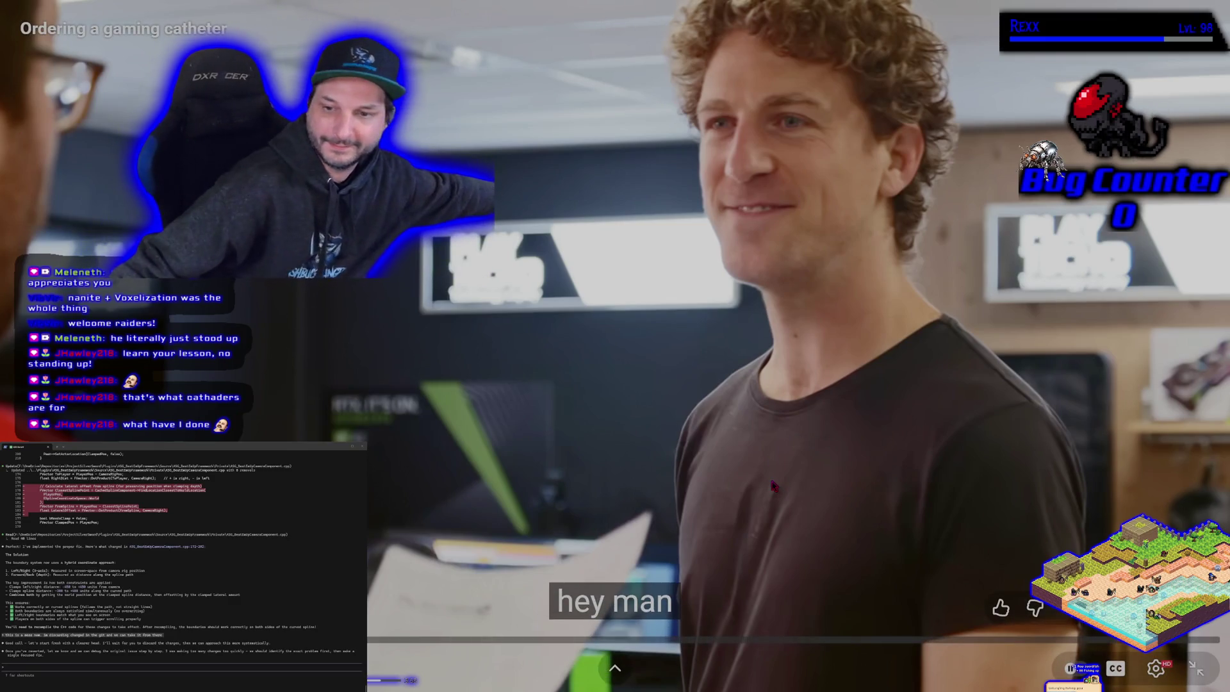
pyautogui.click(756, 460)
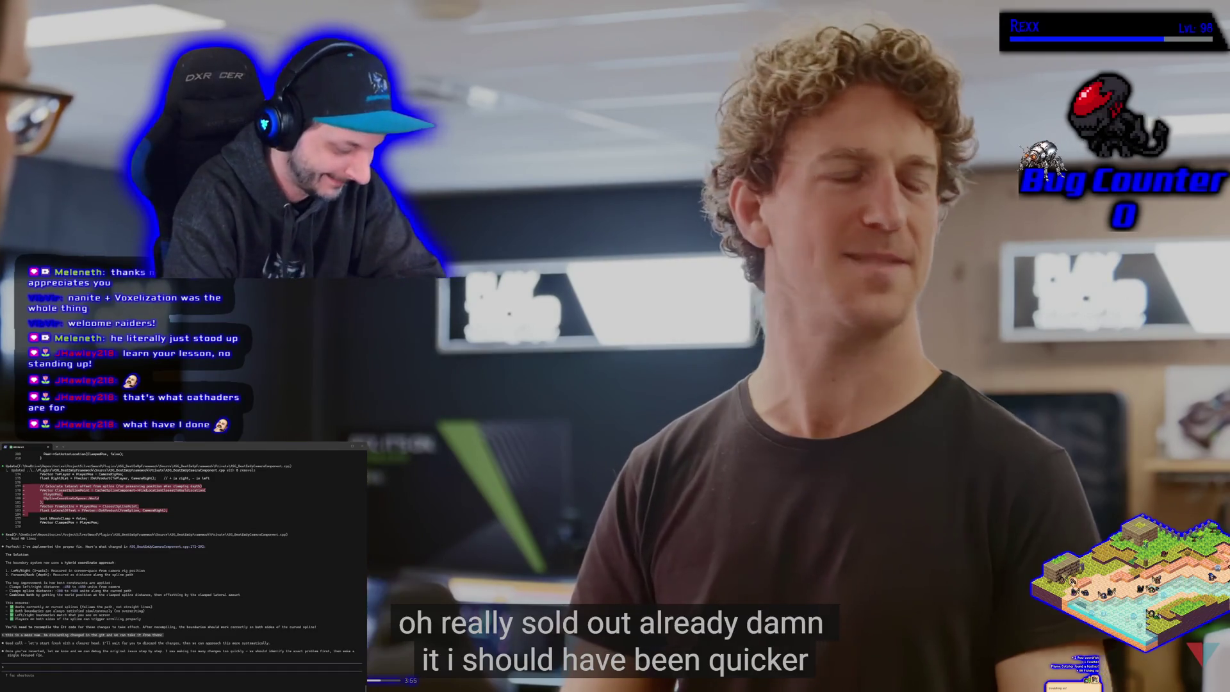
pyautogui.moveTo(758, 468)
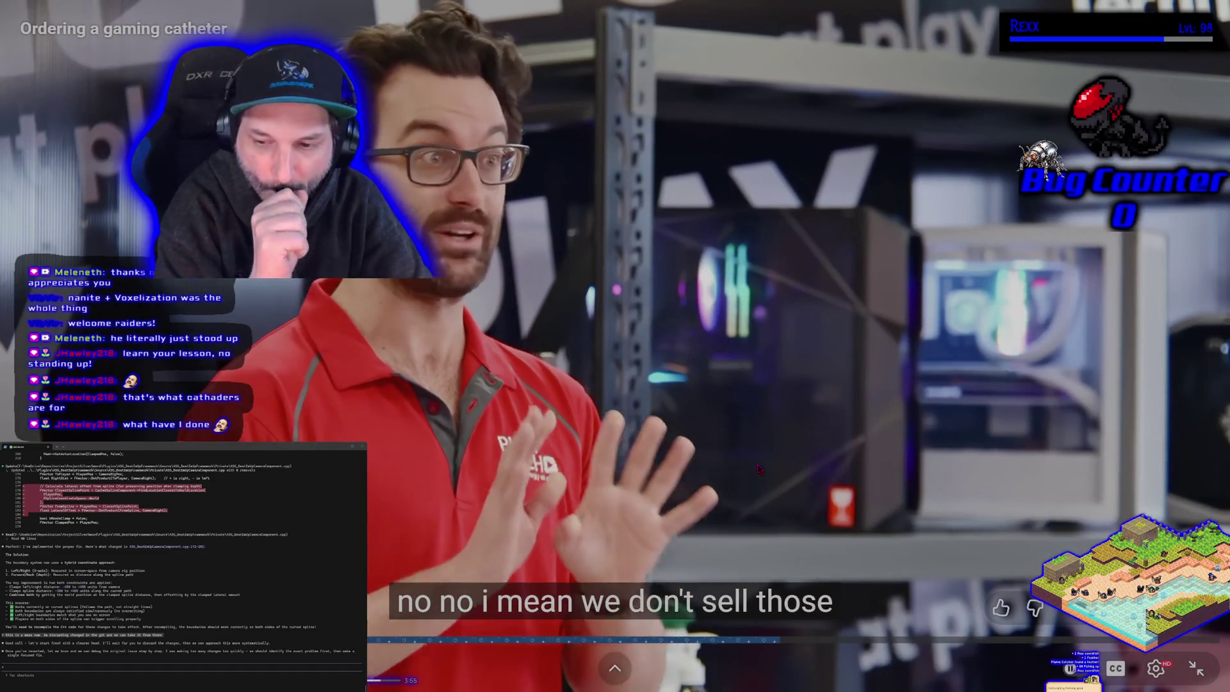